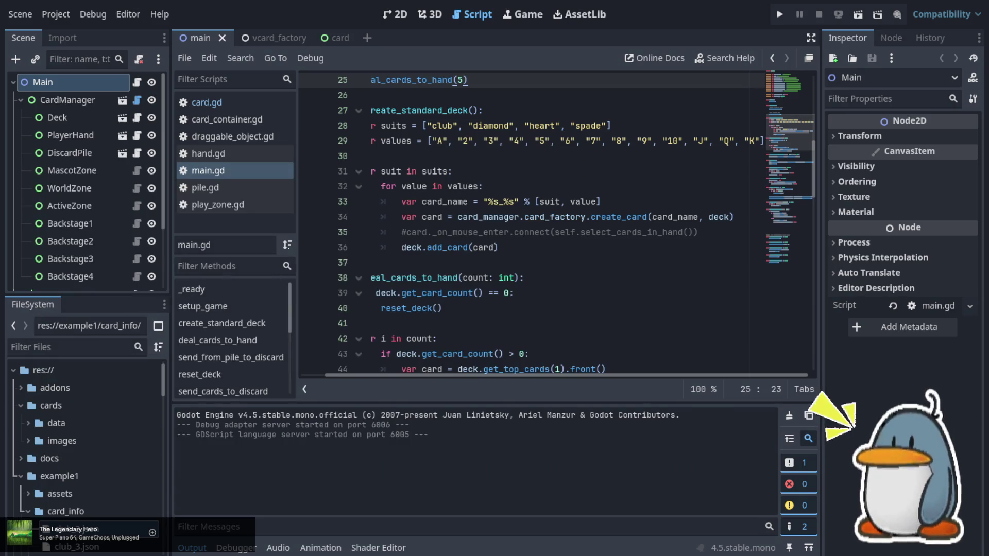
- Launch the card game project with F5 to test it
{"action": "key", "text": "F5"}
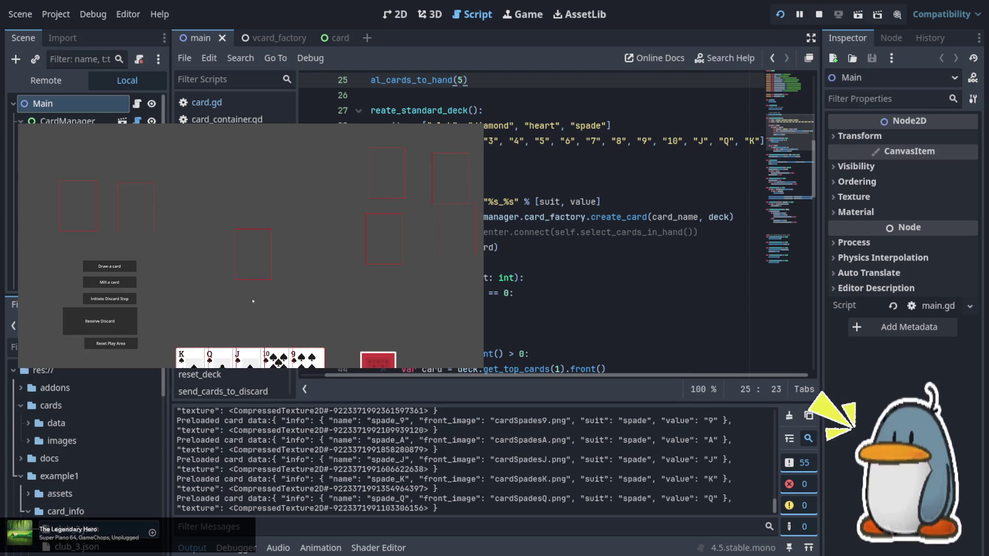
- Play the jack and ten of spades, try dragging the 9 of spades, then stop the game
{"action": "left_click", "coordinate": [246, 357]}
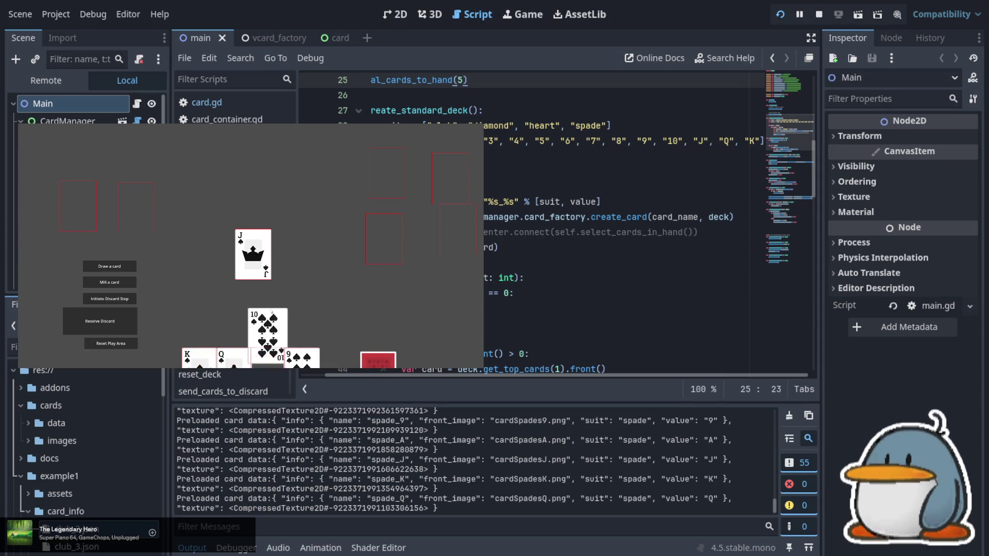
{"action": "left_click", "coordinate": [272, 344]}
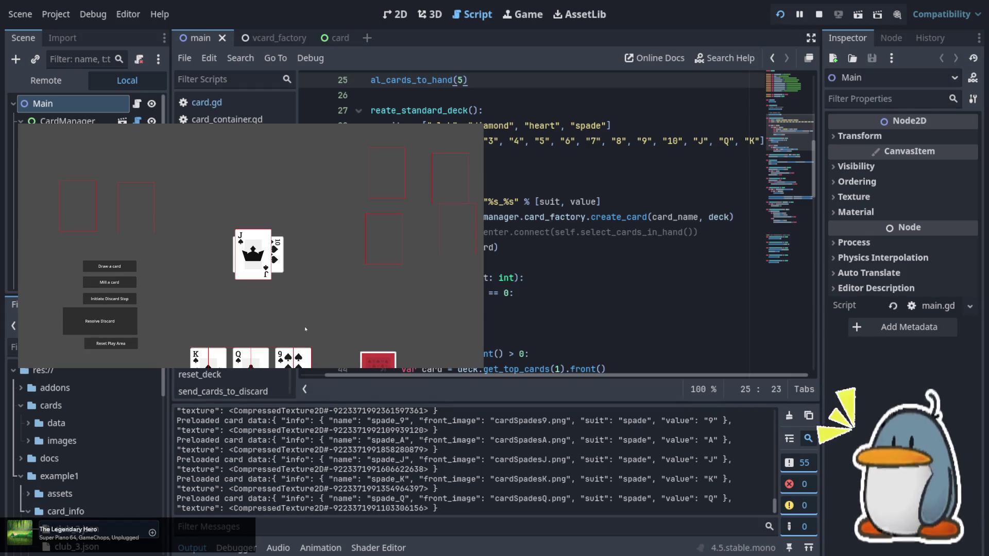
{"action": "left_click_drag", "start_coordinate": [308, 354], "coordinate": [315, 288]}
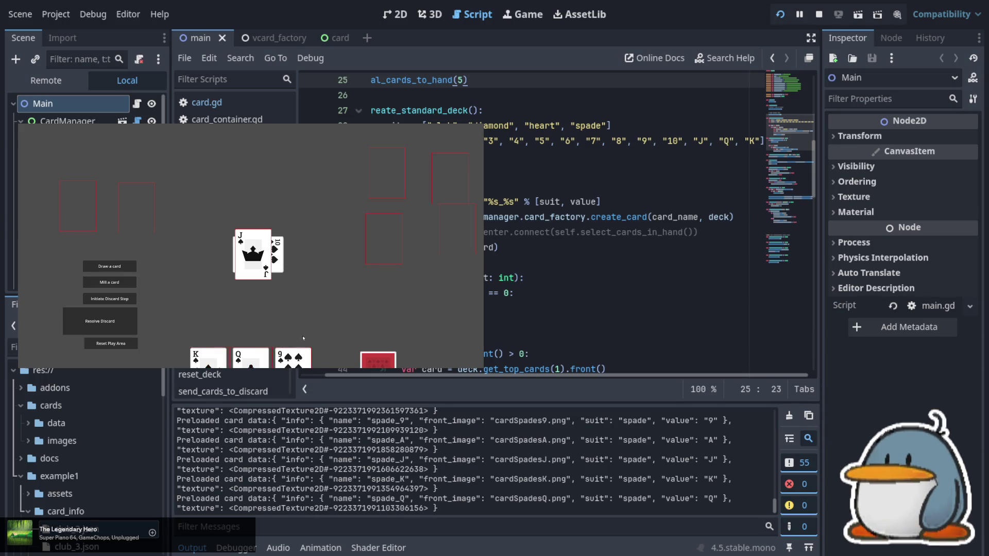
{"action": "left_click_drag", "start_coordinate": [308, 358], "coordinate": [313, 299]}
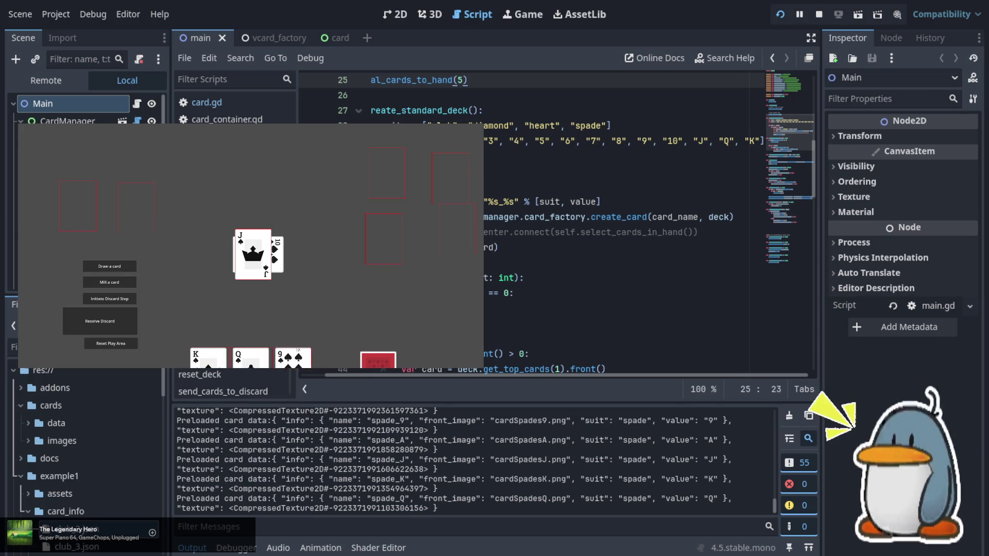
{"action": "left_click_drag", "start_coordinate": [308, 355], "coordinate": [312, 304]}
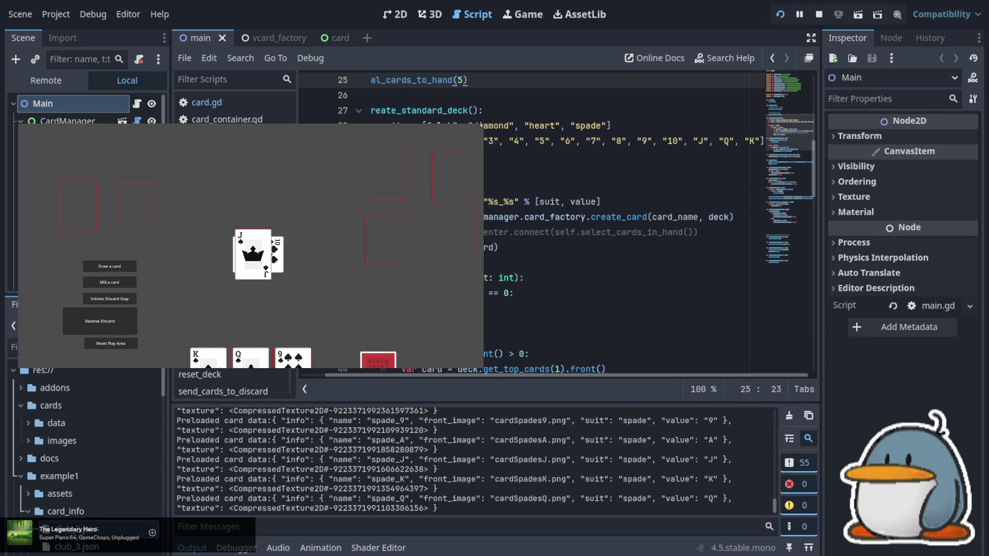
{"action": "key", "text": "F8"}
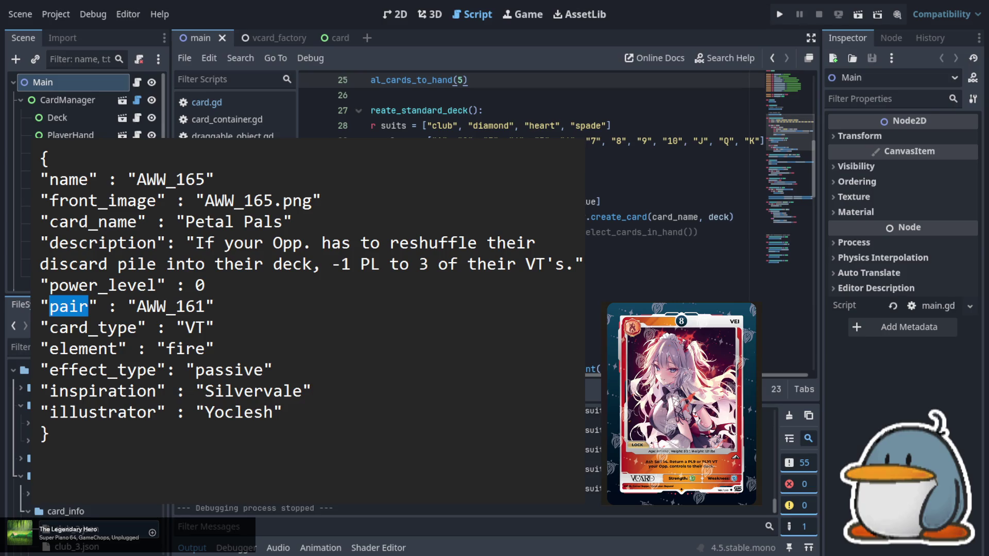
- Rename the JSON key pair to evolution
{"action": "key", "text": "Right"}
{"action": "key", "text": "shift+Left"}
{"action": "key", "text": "shift+Left"}
{"action": "key", "text": "shift+Left"}
{"action": "type", "text": "evolution"}
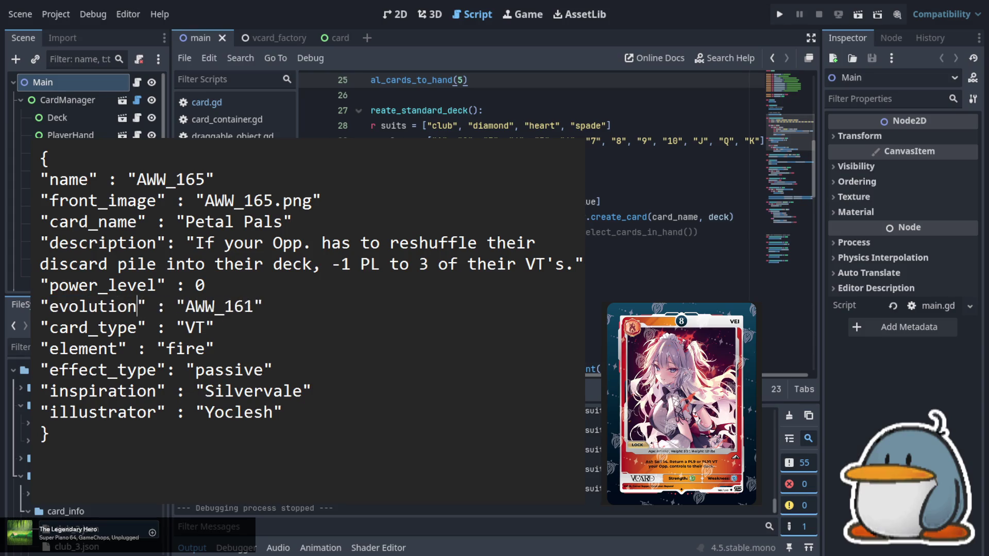
- Change card_name from Petal Pals to Vei
{"action": "key", "text": "Up"}
{"action": "key", "text": "Up"}
{"action": "key", "text": "Up"}
{"action": "key", "text": "Down"}
{"action": "key", "text": "Right"}
{"action": "key", "text": "Right"}
{"action": "key", "text": "Right"}
{"action": "key", "text": "Right"}
{"action": "key", "text": "Down"}
{"action": "key", "text": "Down"}
{"action": "key", "text": "Down"}
{"action": "key", "text": "Down"}
{"action": "key", "text": "Up"}
{"action": "key", "text": "Up"}
{"action": "key", "text": "Up"}
{"action": "key", "text": "Right"}
{"action": "key", "text": "Right"}
{"action": "key", "text": "Right"}
{"action": "key", "text": "shift+Right"}
{"action": "key", "text": "shift+Left"}
{"action": "key", "text": "shift+Left"}
{"action": "key", "text": "shift+Left"}
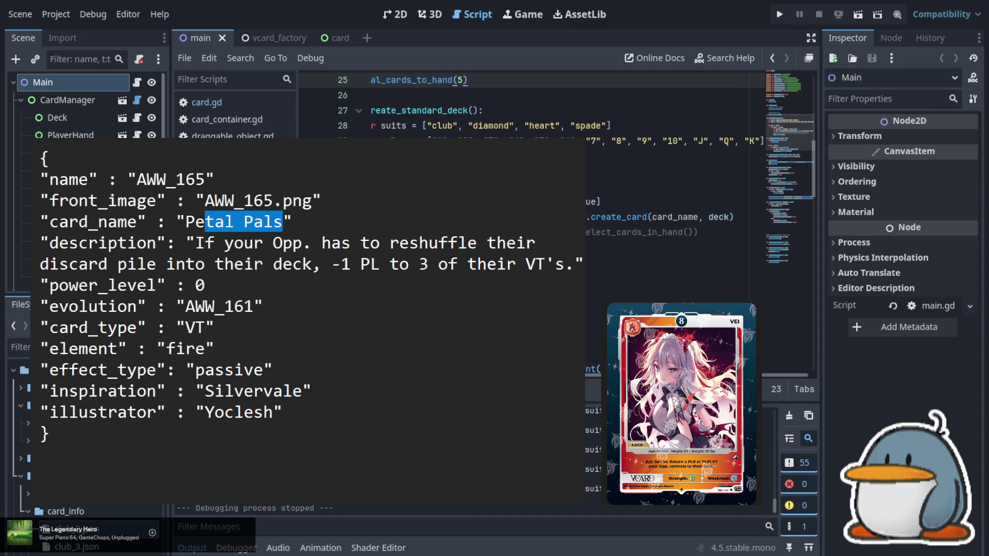
{"action": "type", "text": "VEI"}
{"action": "key", "text": "BackSpace"}
{"action": "key", "text": "BackSpace"}
{"action": "type", "text": "ei"}
- Set power_level to 8 and replace the illustrator with the credited artist
{"action": "key", "text": "Down"}
{"action": "key", "text": "Down"}
{"action": "key", "text": "Down"}
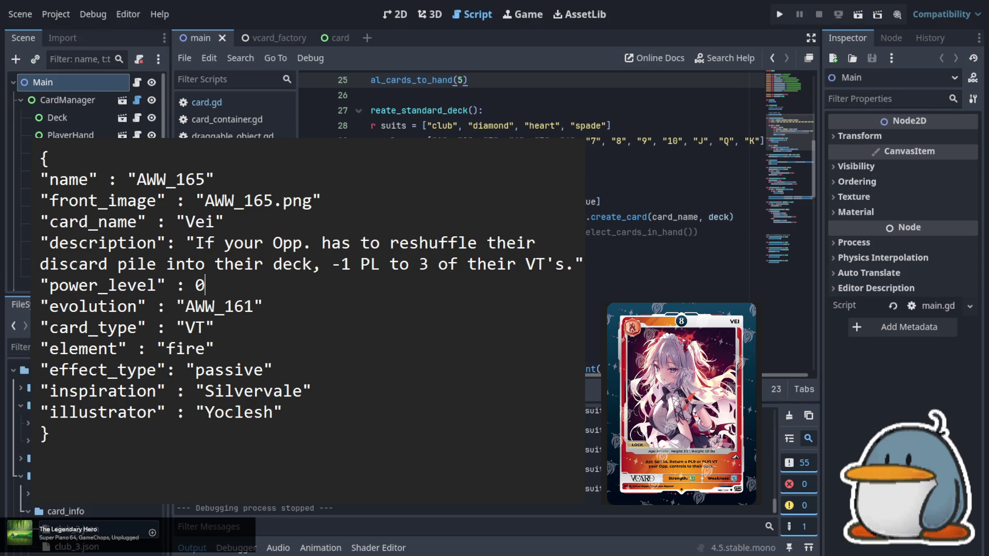
{"action": "key", "text": "BackSpace"}
{"action": "type", "text": "8"}
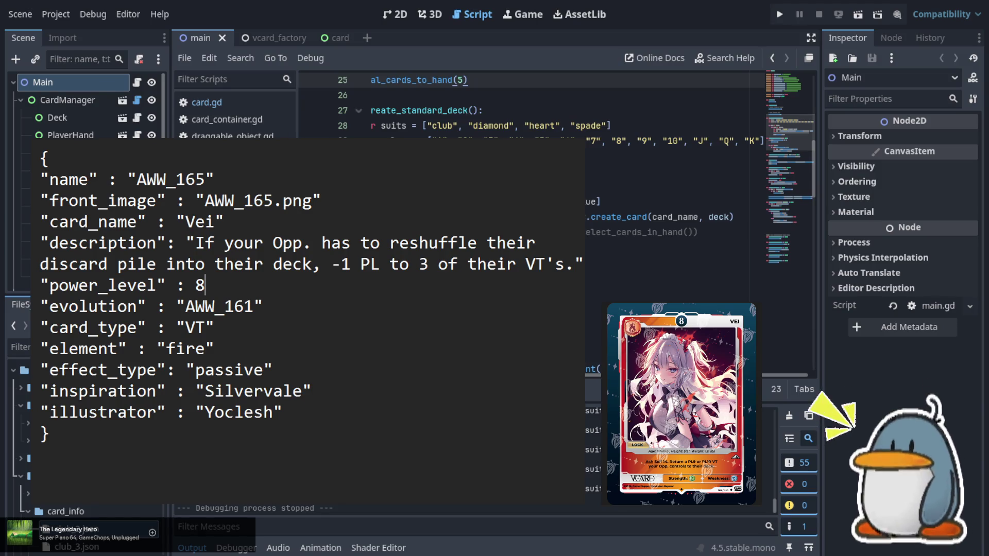
{"action": "left_click", "coordinate": [239, 351]}
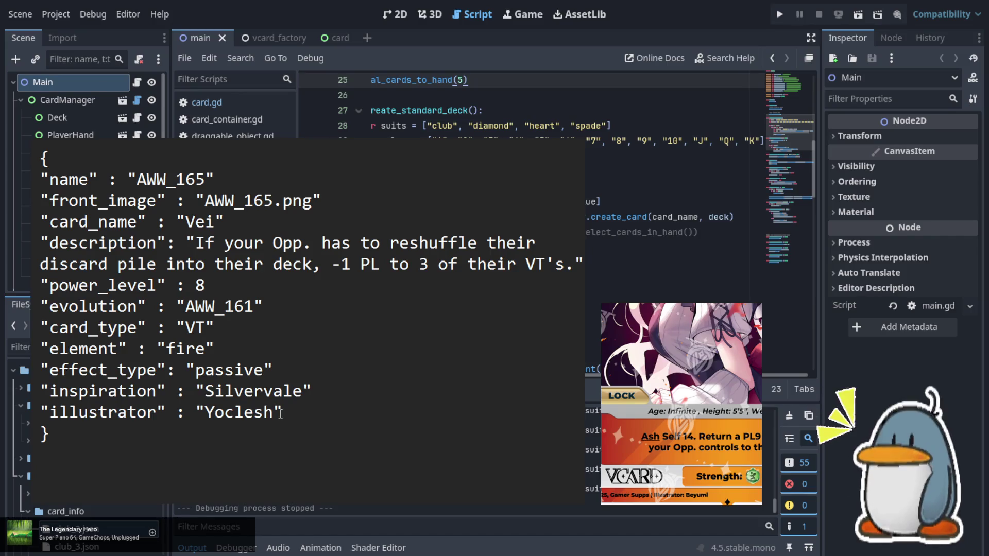
{"action": "key", "text": "shift+Left"}
{"action": "key", "text": "shift+Left"}
{"action": "key", "text": "shift+Left"}
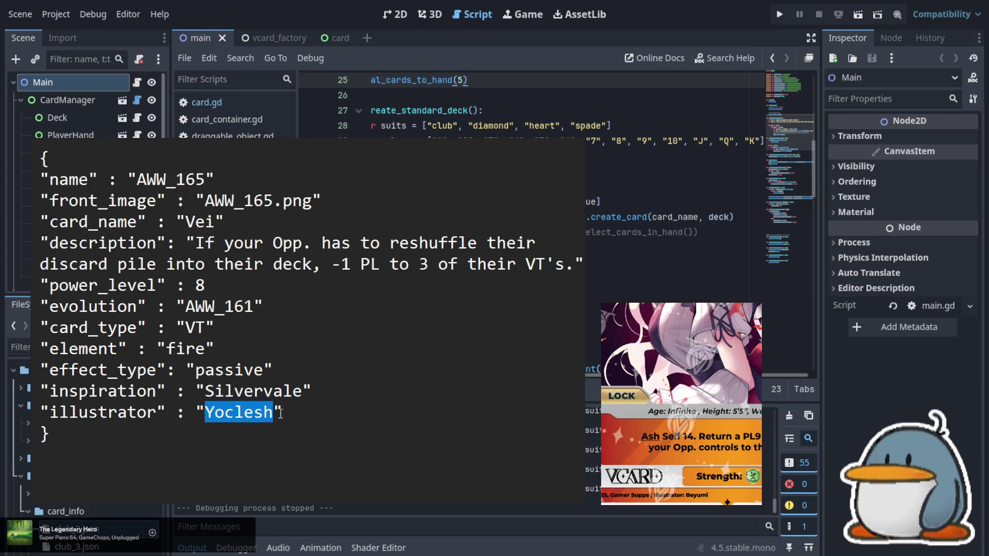
{"action": "type", "text": "Bey"}
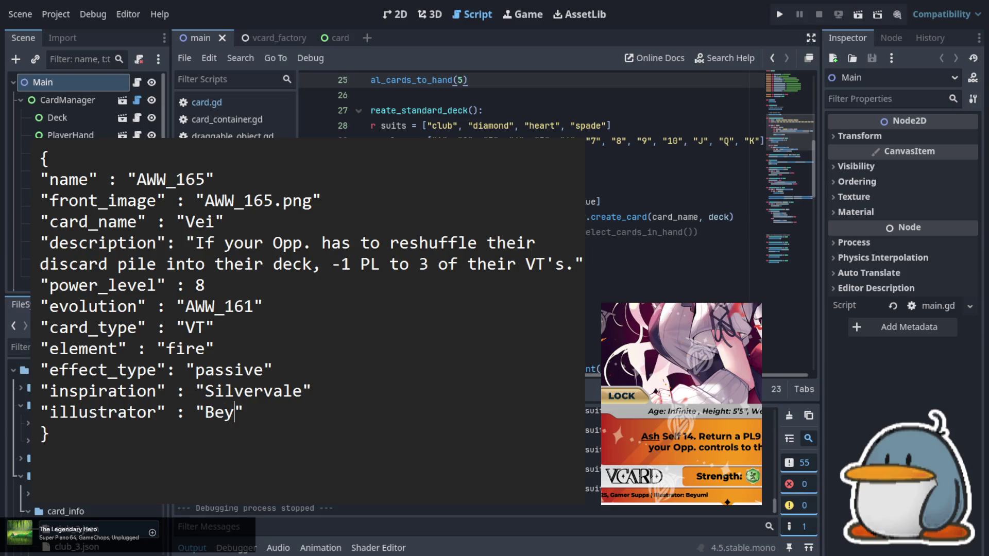
{"action": "type", "text": "umi"}
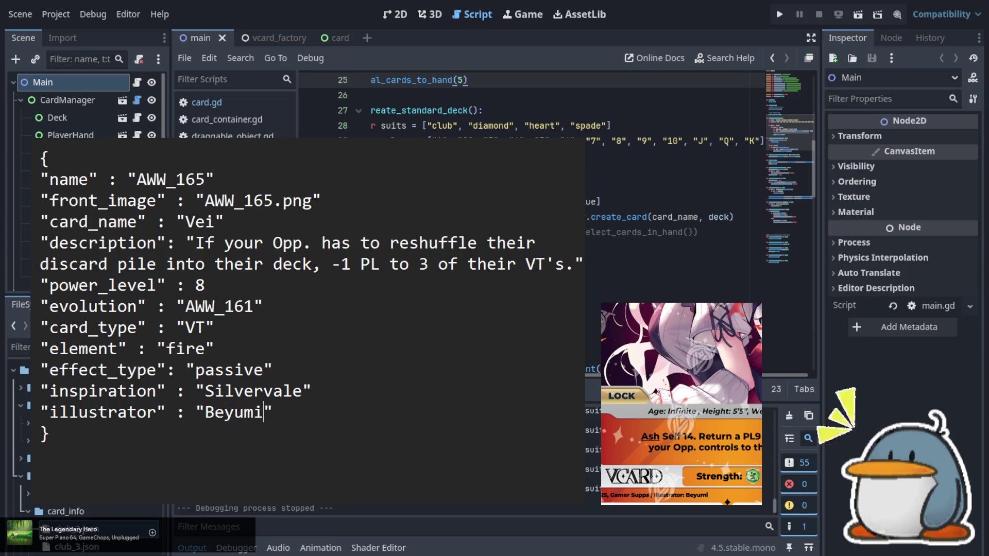
{"action": "left_click", "coordinate": [311, 391]}
- Change the inspiration value to Vei
{"action": "key", "text": "Left"}
{"action": "key", "text": "shift+Left"}
{"action": "key", "text": "shift+Left"}
{"action": "key", "text": "shift+Left"}
{"action": "key", "text": "shift+Left"}
{"action": "key", "text": "shift+Left"}
{"action": "key", "text": "shift+Left"}
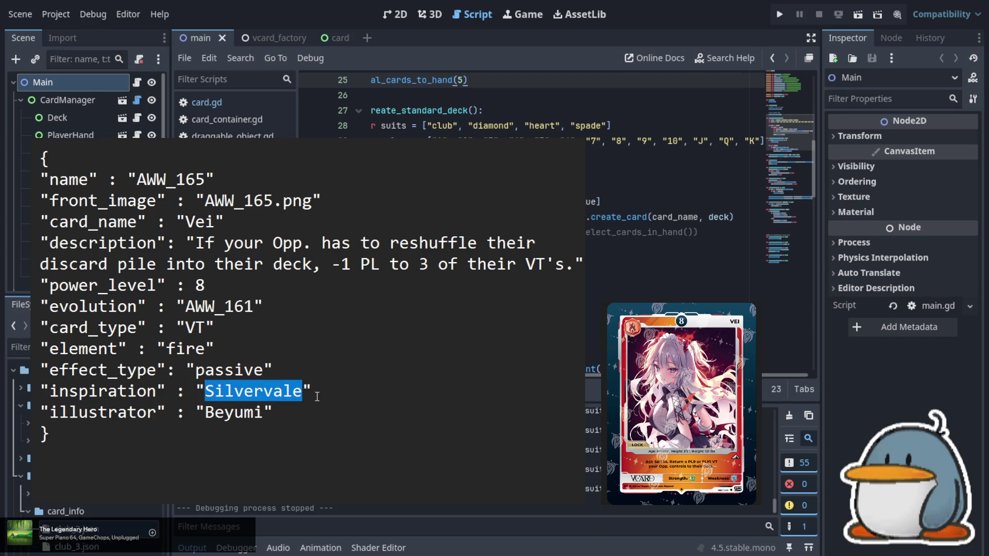
{"action": "type", "text": "Vei"}
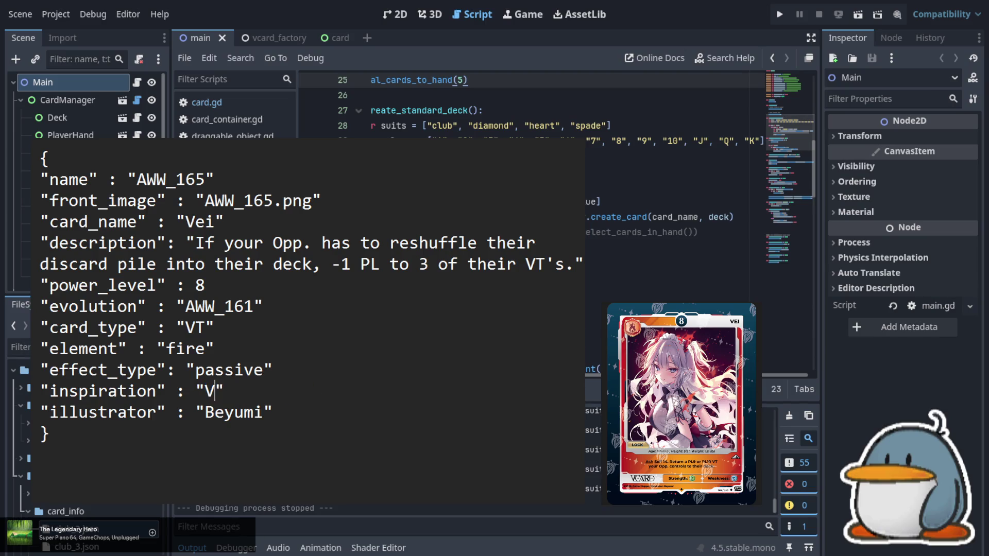
- Set effect_type to lock and write the description 'Ash Self 14. Return a PL9 or PL10 VT…to their deck.'
{"action": "key", "text": "Right"}
{"action": "key", "text": "Right"}
{"action": "key", "text": "Right"}
{"action": "key", "text": "shift+Left"}
{"action": "key", "text": "shift+Left"}
{"action": "key", "text": "shift+Left"}
{"action": "key", "text": "shift+Right"}
{"action": "type", "text": "L"}
{"action": "key", "text": "BackSpace"}
{"action": "type", "text": "lock"}
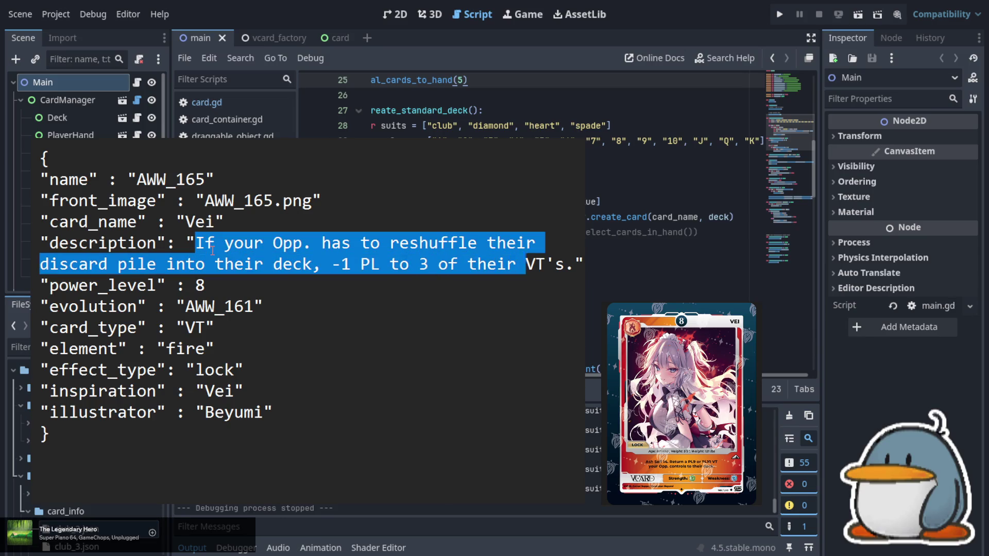
{"action": "type", "text": "Ash Sel"}
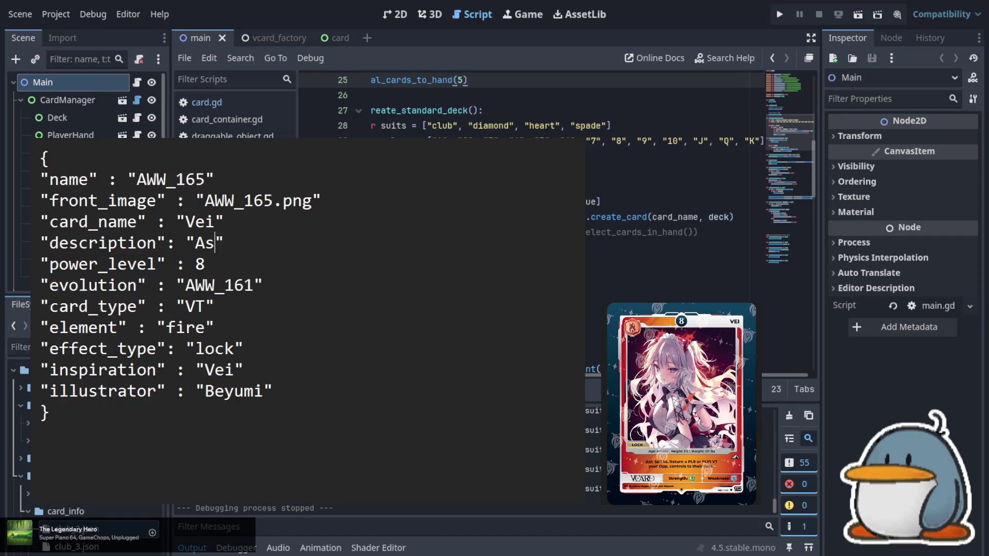
{"action": "type", "text": "f 14"}
{"action": "type", "text": ". "}
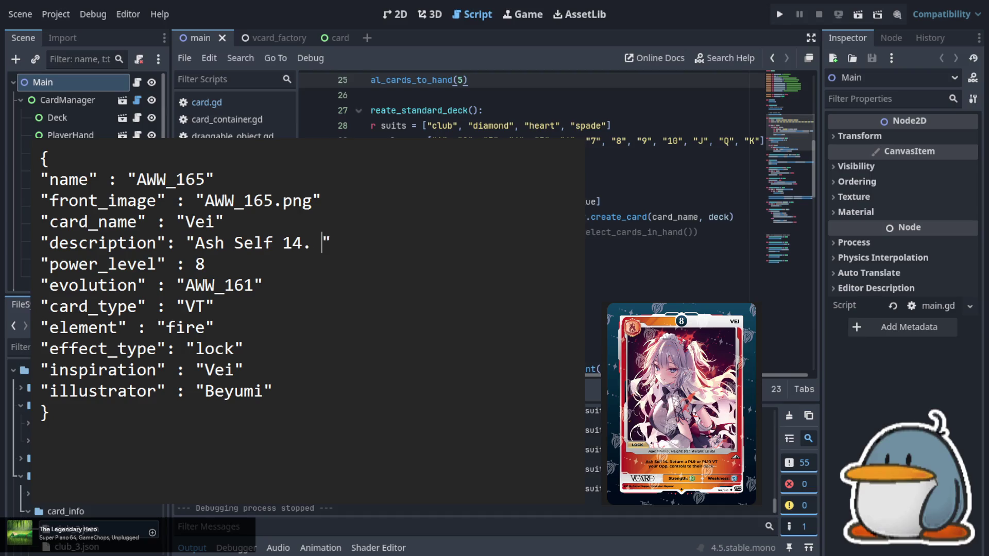
{"action": "type", "text": "Return a"}
{"action": "type", "text": " PL9 "}
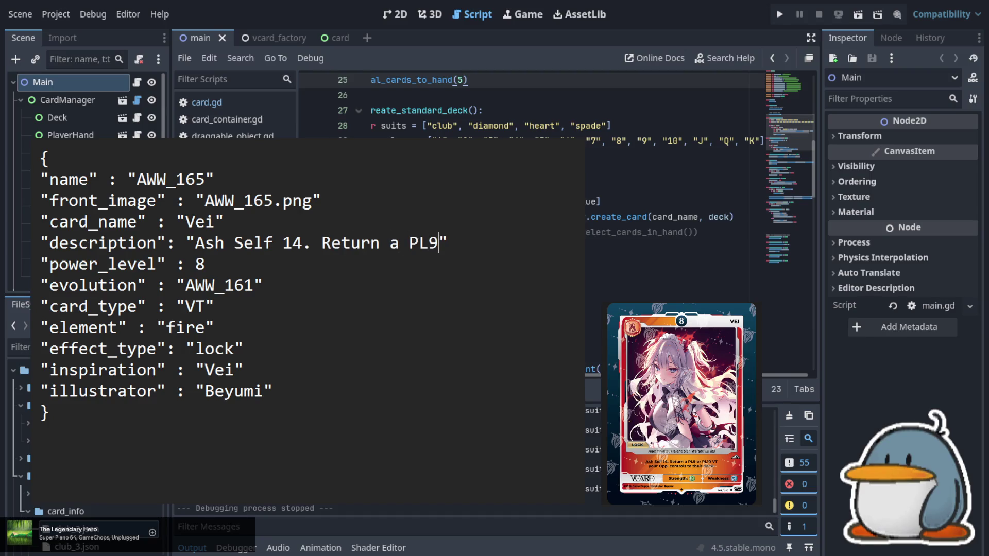
{"action": "type", "text": "or PL"}
{"action": "type", "text": "10"}
{"action": "type", "text": " VT"}
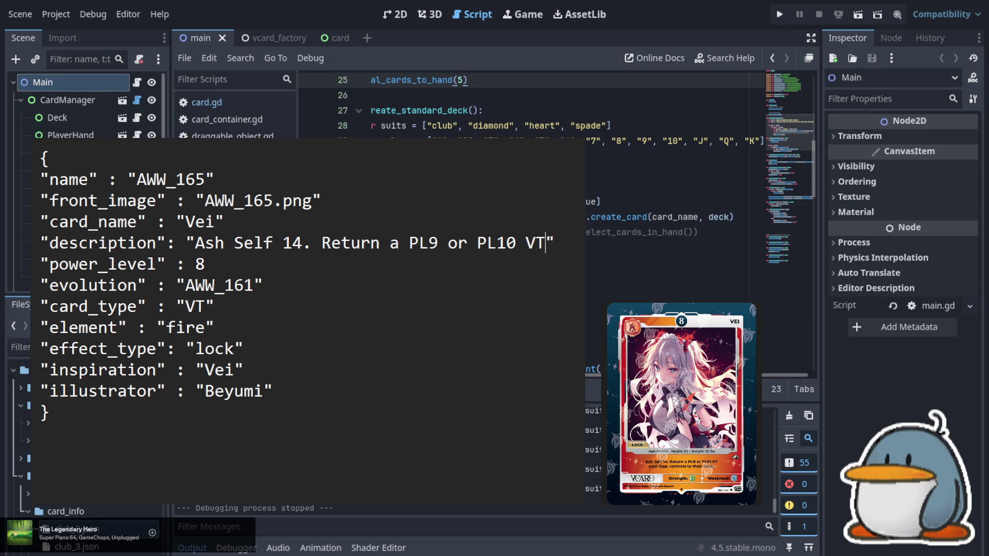
{"action": "type", "text": " your "}
{"action": "type", "text": "Opp"}
{"action": "type", "text": ". controls "}
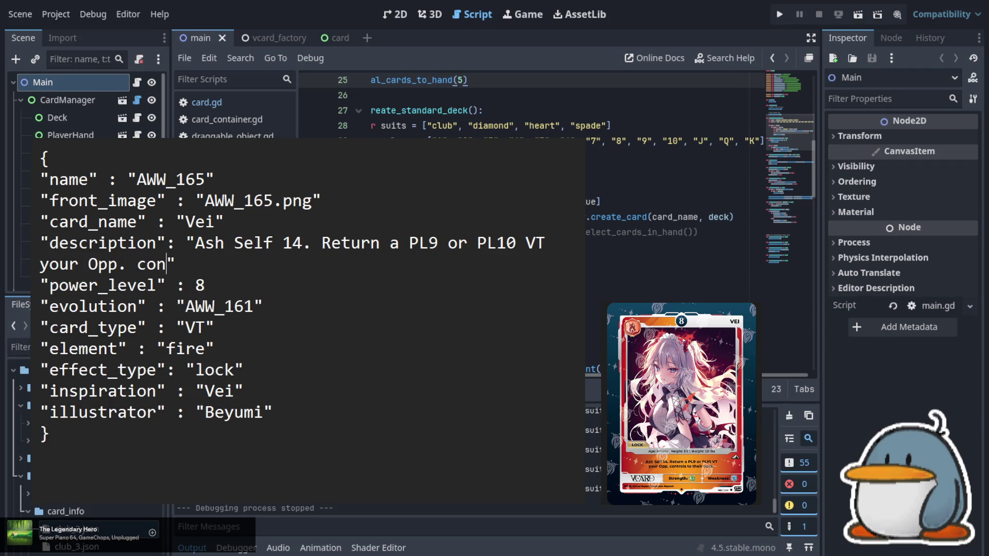
{"action": "type", "text": "to their "}
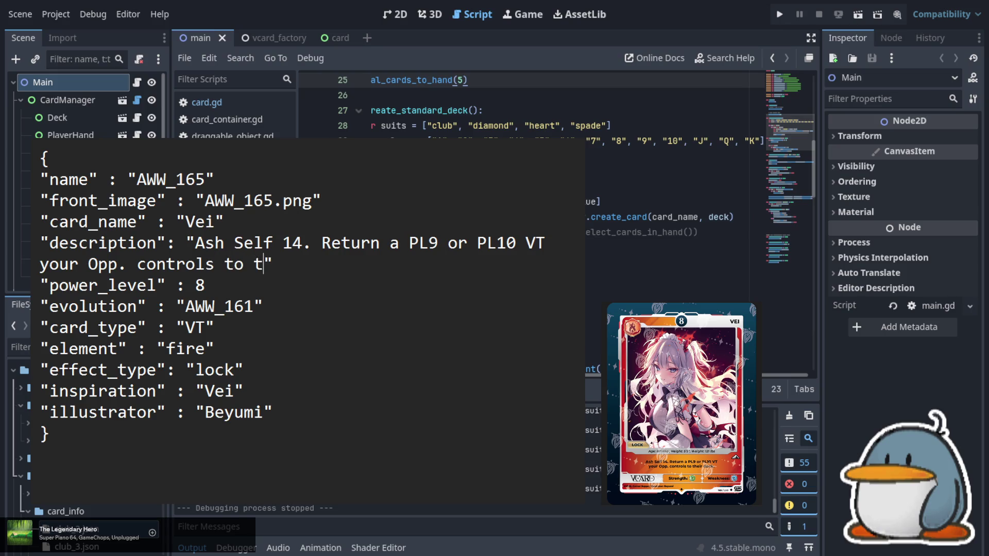
{"action": "type", "text": "deck."}
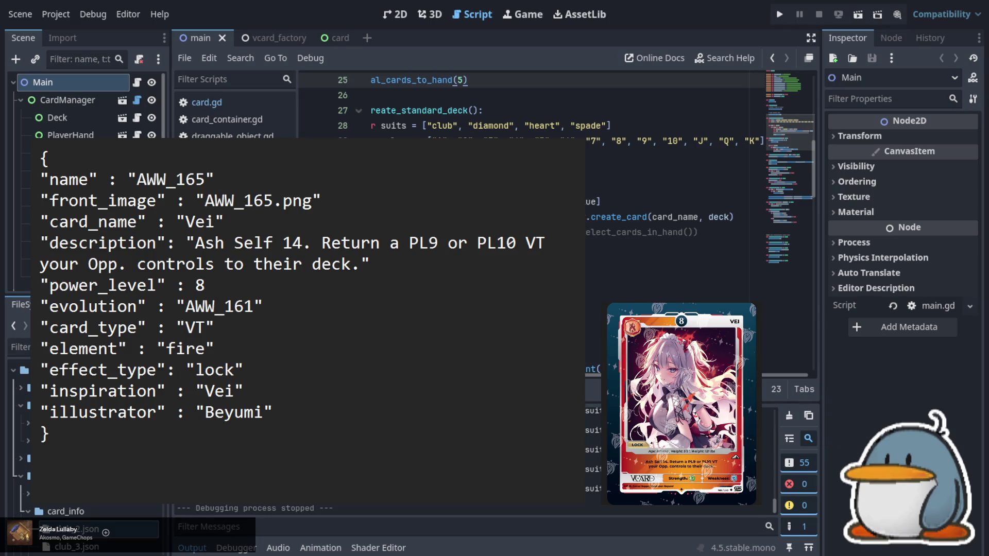
- Change evolution from AWW_161 to none and remove the card number's last digit
{"action": "left_click", "coordinate": [257, 308]}
{"action": "key", "text": "shift+Left"}
{"action": "key", "text": "shift+Left"}
{"action": "key", "text": "shift+Left"}
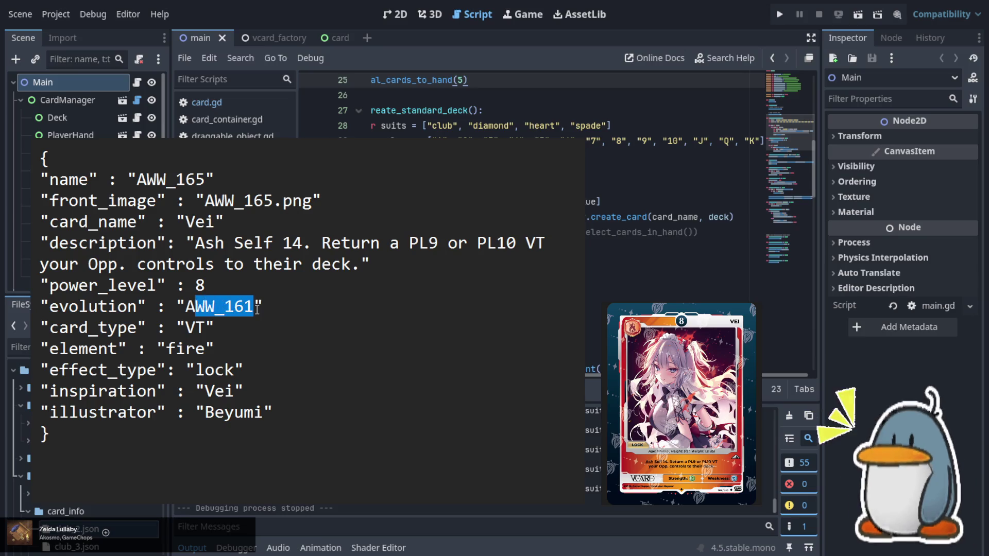
{"action": "type", "text": "none"}
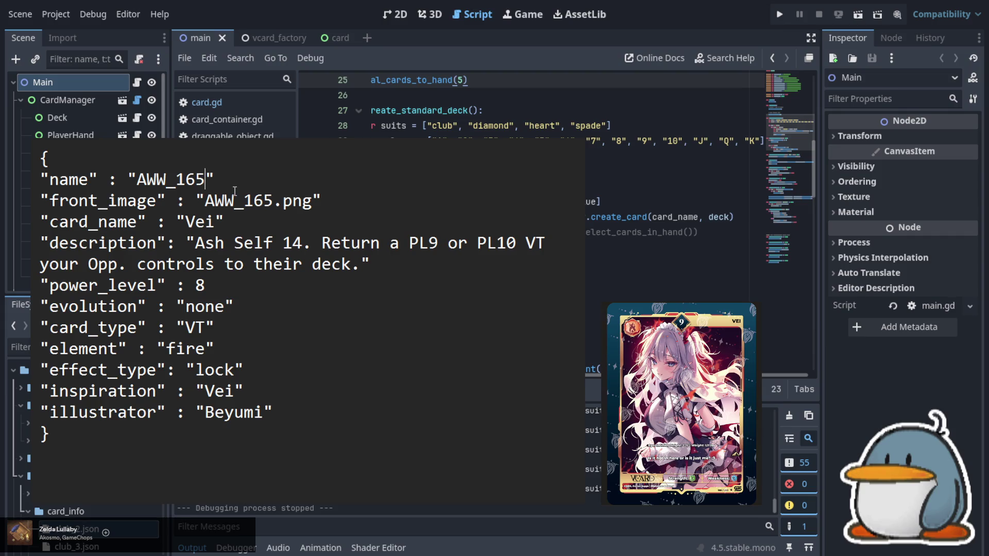
{"action": "key", "text": "BackSpace"}
- Renumber the card to AWW_166 with image AWW_166.png and power_level 9
{"action": "type", "text": "6"}
{"action": "key", "text": "Down"}
{"action": "left_click", "coordinate": [273, 200]}
{"action": "key", "text": "BackSpace"}
{"action": "type", "text": "6"}
{"action": "key", "text": "Down"}
{"action": "key", "text": "Left"}
{"action": "key", "text": "Left"}
{"action": "key", "text": "Left"}
{"action": "key", "text": "Down"}
{"action": "key", "text": "Down"}
{"action": "key", "text": "End"}
{"action": "key", "text": "BackSpace"}
{"action": "type", "text": "9"}
- Set evolution to AWW_165 and effect_type from lock to none
{"action": "key", "text": "Down"}
{"action": "key", "text": "End"}
{"action": "key", "text": "shift+Left"}
{"action": "key", "text": "shift+Left"}
{"action": "key", "text": "shift+Left"}
{"action": "type", "text": "AWW"}
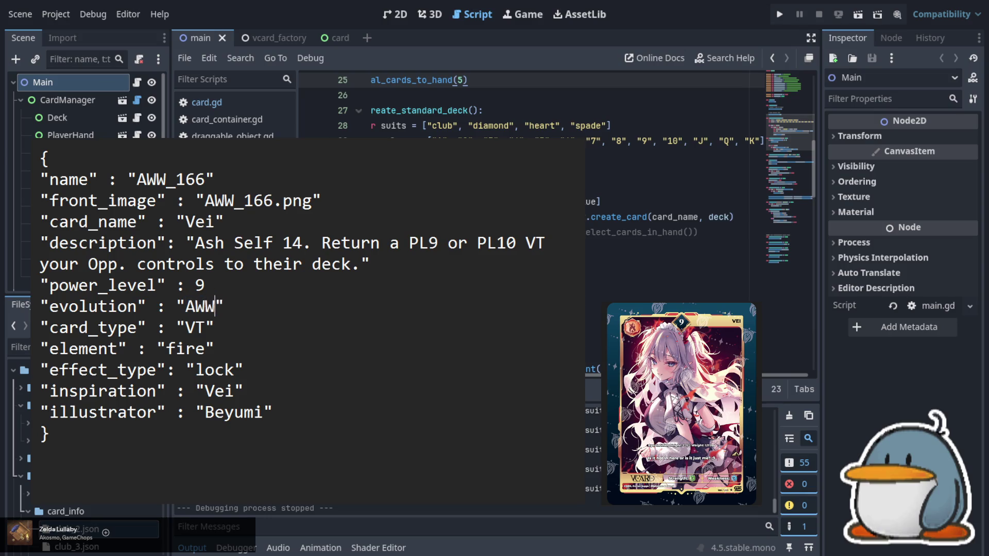
{"action": "type", "text": "_"}
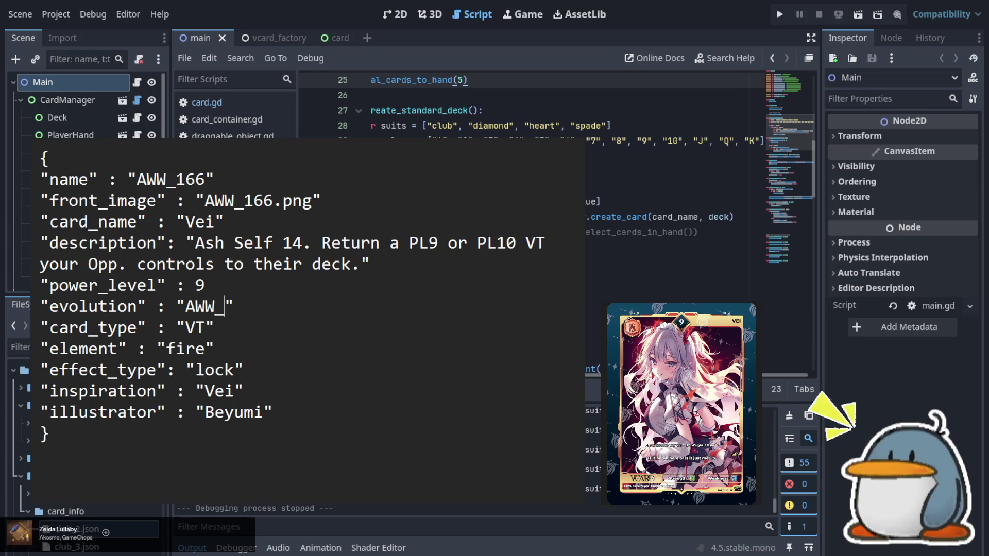
{"action": "type", "text": "165"}
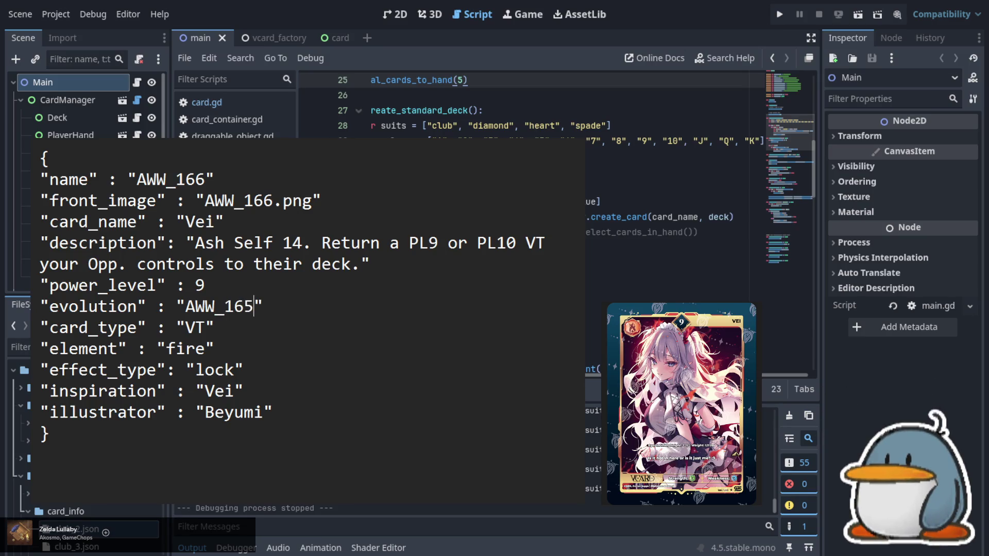
{"action": "key", "text": "Down"}
{"action": "key", "text": "Down"}
{"action": "key", "text": "Down"}
{"action": "key", "text": "Left"}
{"action": "key", "text": "shift+Left"}
{"action": "key", "text": "shift+Left"}
{"action": "key", "text": "shift+Left"}
{"action": "key", "text": "shift+Left"}
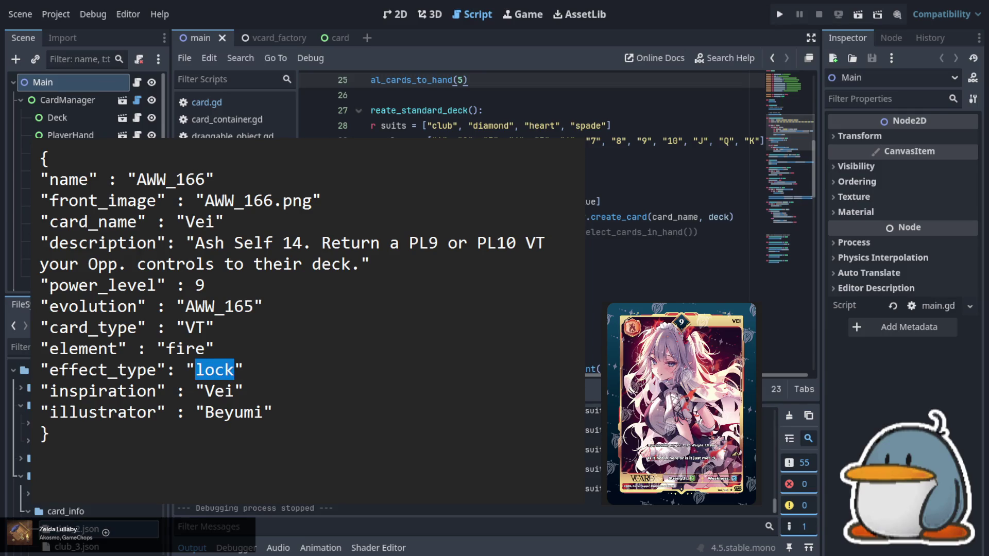
{"action": "type", "text": "none"}
- Replace the description with 'Is it hot in here or is it just me? ;3'
{"action": "key", "text": "Up"}
{"action": "key", "text": "Up"}
{"action": "key", "text": "Up"}
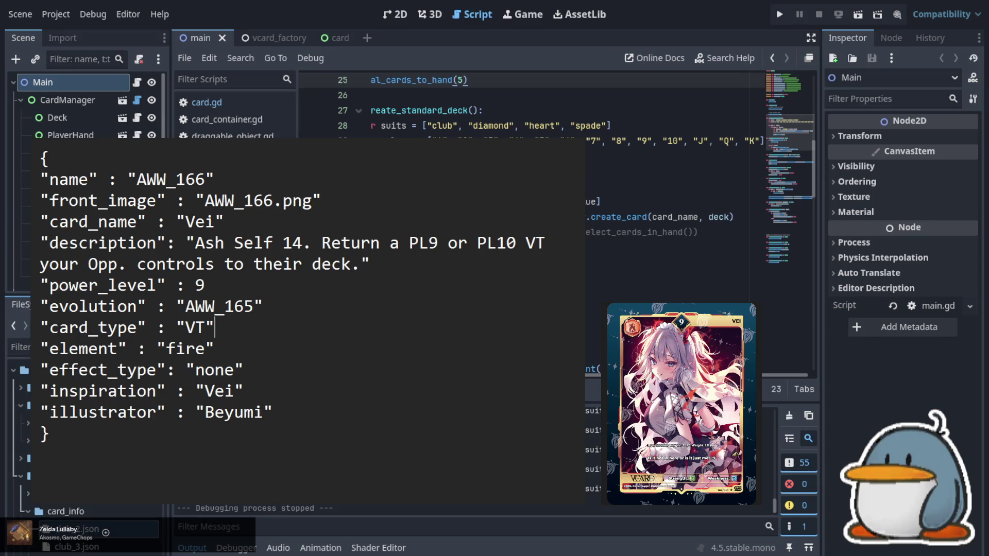
{"action": "key", "text": "Left"}
{"action": "key", "text": "Left"}
{"action": "key", "text": "Left"}
{"action": "key", "text": "shift+Down"}
{"action": "key", "text": "shift+Right"}
{"action": "key", "text": "shift+Right"}
{"action": "key", "text": "shift+Right"}
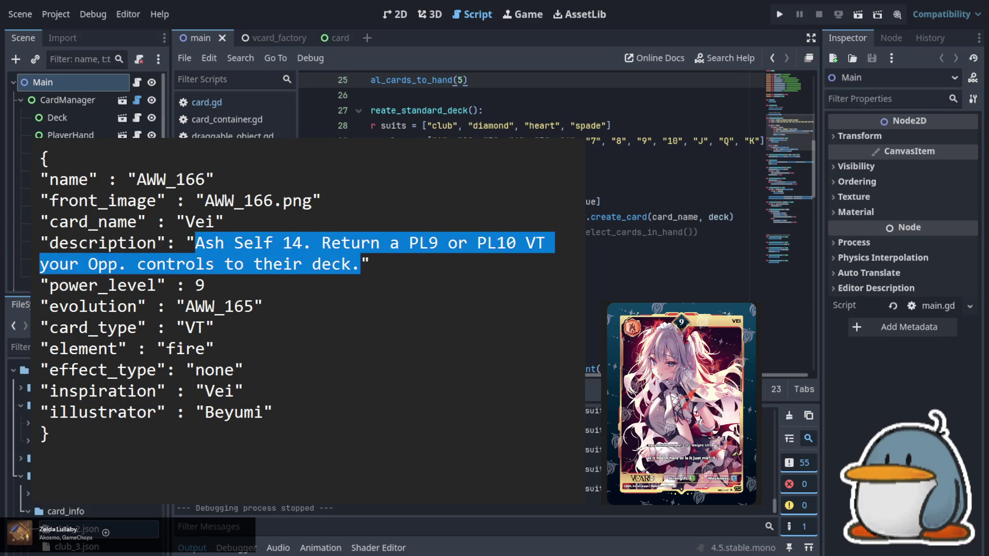
{"action": "type", "text": "Is it hot in"}
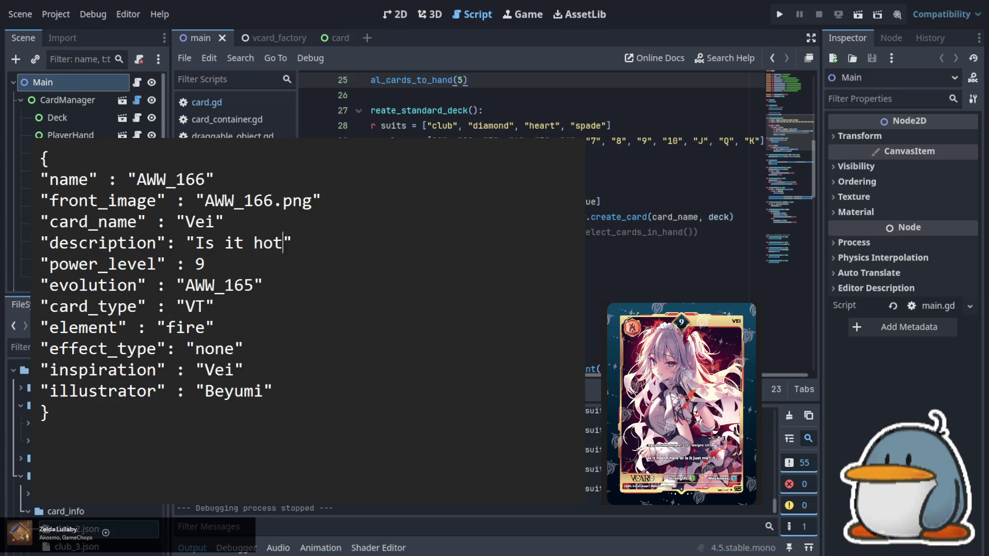
{"action": "type", "text": " here or is it "}
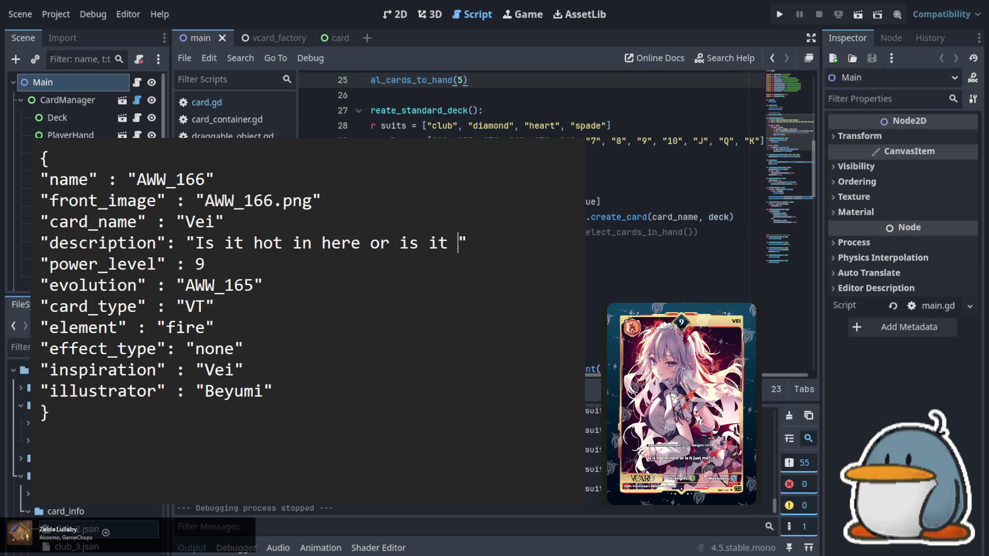
{"action": "type", "text": "just me"}
{"action": "type", "text": "? ;#"}
{"action": "key", "text": "BackSpace"}
{"action": "type", "text": "3"}
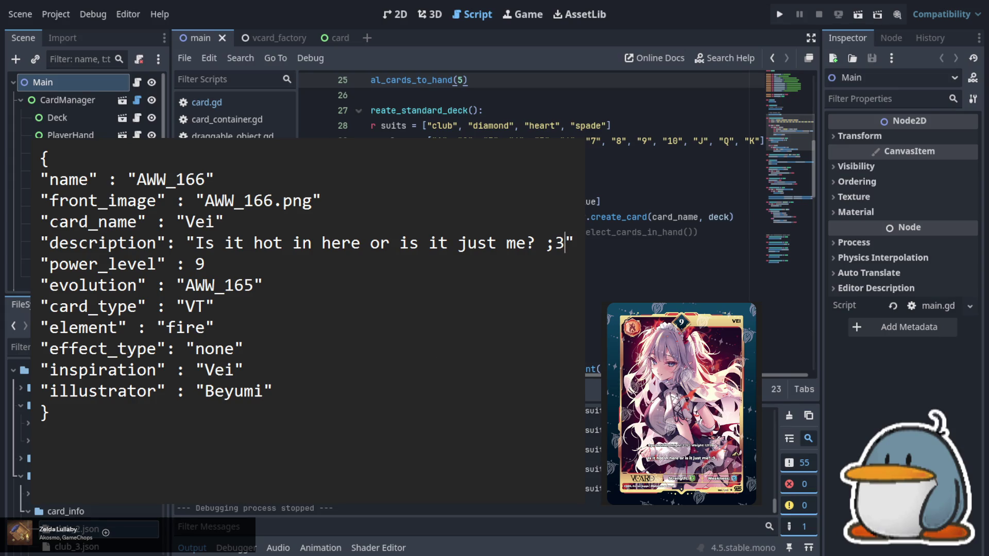
- Renumber the card to AWW_167 with image AWW_167.png and power_level 10
{"action": "left_click", "coordinate": [205, 180]}
{"action": "key", "text": "BackSpace"}
{"action": "type", "text": "7"}
{"action": "key", "text": "Down"}
{"action": "key", "text": "Right"}
{"action": "key", "text": "Right"}
{"action": "key", "text": "Right"}
{"action": "key", "text": "Left"}
{"action": "key", "text": "BackSpace"}
{"action": "type", "text": "7"}
{"action": "key", "text": "Down"}
{"action": "key", "text": "Down"}
{"action": "key", "text": "BackSpace"}
{"action": "type", "text": "10"}
- Set evolution to AWW_166 and change the description to 'A-ah.. so hot..'
{"action": "key", "text": "Down"}
{"action": "key", "text": "Right"}
{"action": "key", "text": "Right"}
{"action": "key", "text": "Right"}
{"action": "key", "text": "BackSpace"}
{"action": "type", "text": "6"}
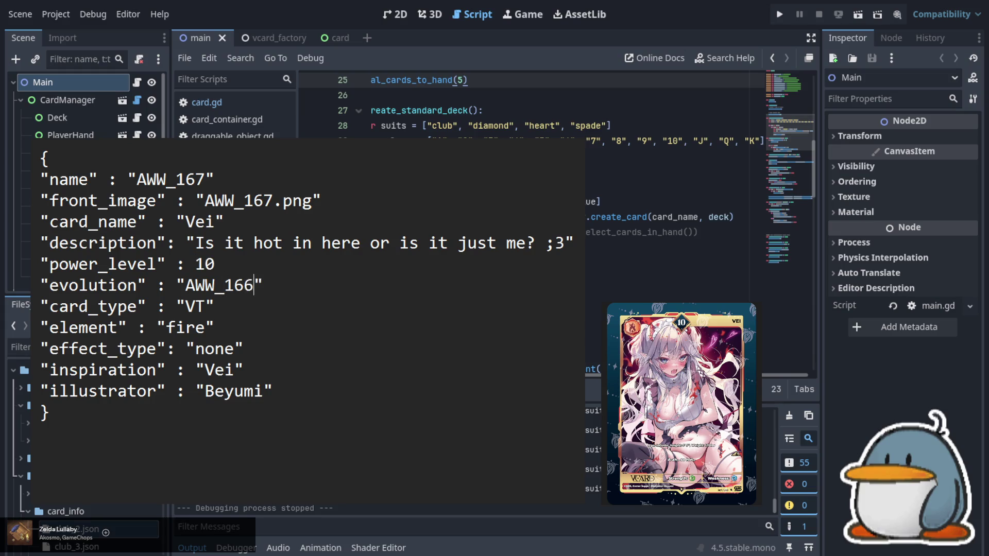
{"action": "key", "text": "Up"}
{"action": "key", "text": "Up"}
{"action": "key", "text": "Left"}
{"action": "key", "text": "Left"}
{"action": "key", "text": "Left"}
{"action": "key", "text": "Left"}
{"action": "key", "text": "shift+Right"}
{"action": "key", "text": "shift+Right"}
{"action": "key", "text": "shift+Right"}
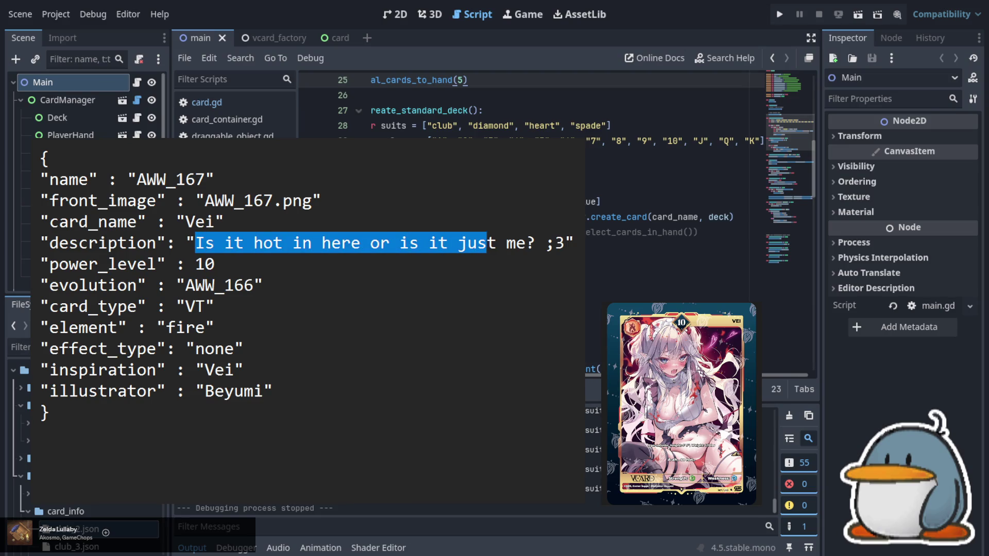
{"action": "key", "text": "shift+Right"}
{"action": "key", "text": "shift+Right"}
{"action": "key", "text": "shift+Right"}
{"action": "type", "text": "A-ah"}
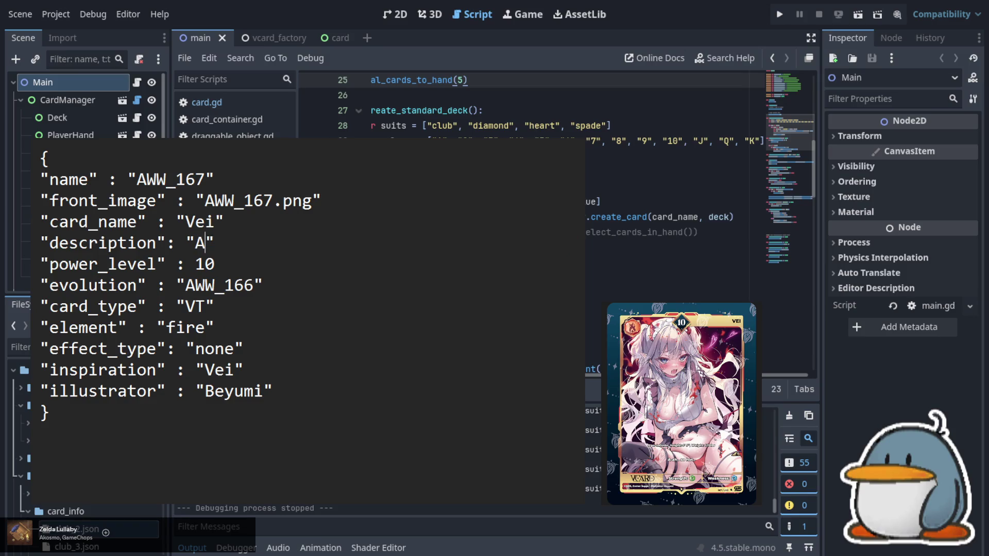
{"action": "type", "text": ".. so "}
{"action": "type", "text": "hot.."}
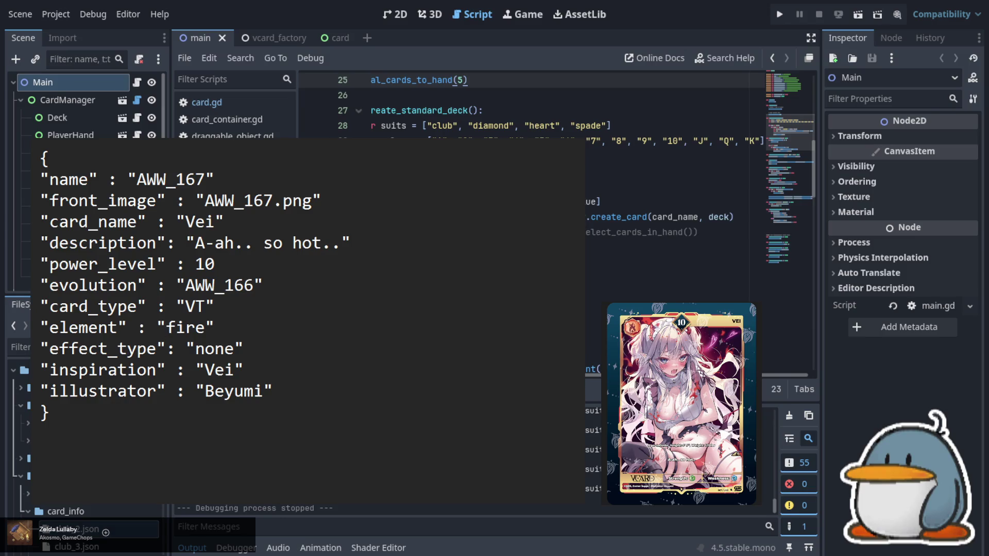
- Renumber the card to AWW_168 with image AWW_168.png and rename it Gary
{"action": "left_click", "coordinate": [206, 179]}
{"action": "key", "text": "BackSpace"}
{"action": "type", "text": "8"}
{"action": "key", "text": "Down"}
{"action": "key", "text": "Right"}
{"action": "key", "text": "Right"}
{"action": "key", "text": "Right"}
{"action": "key", "text": "Left"}
{"action": "key", "text": "BackSpace"}
{"action": "type", "text": "8"}
{"action": "key", "text": "Down"}
{"action": "key", "text": "Left"}
{"action": "key", "text": "shift+Left"}
{"action": "key", "text": "shift+Left"}
{"action": "key", "text": "shift+Left"}
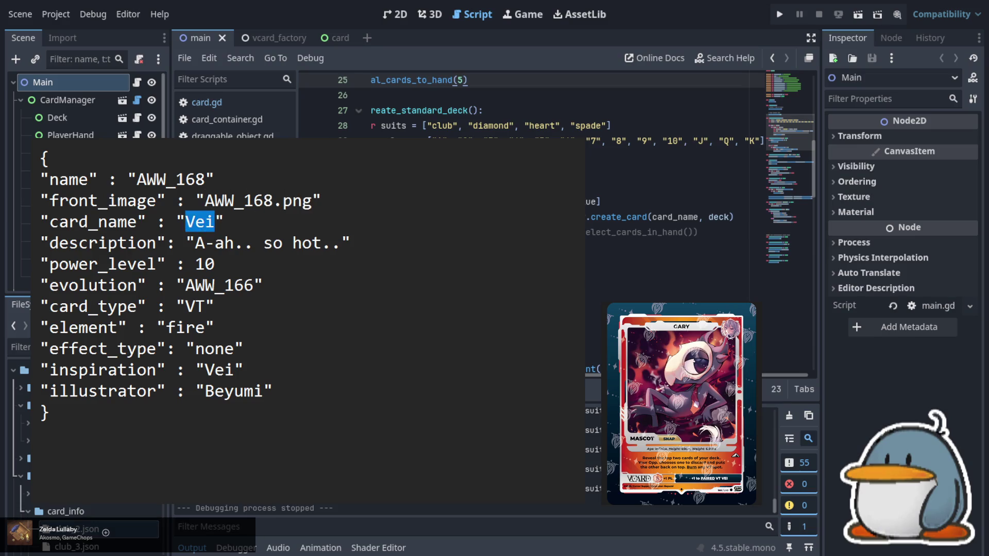
{"action": "type", "text": "Gary"}
- Set power_level to 0 and turn the evolution entry into pair AWW_165
{"action": "key", "text": "Down"}
{"action": "left_click", "coordinate": [204, 243]}
{"action": "key", "text": "Down"}
{"action": "key", "text": "Right"}
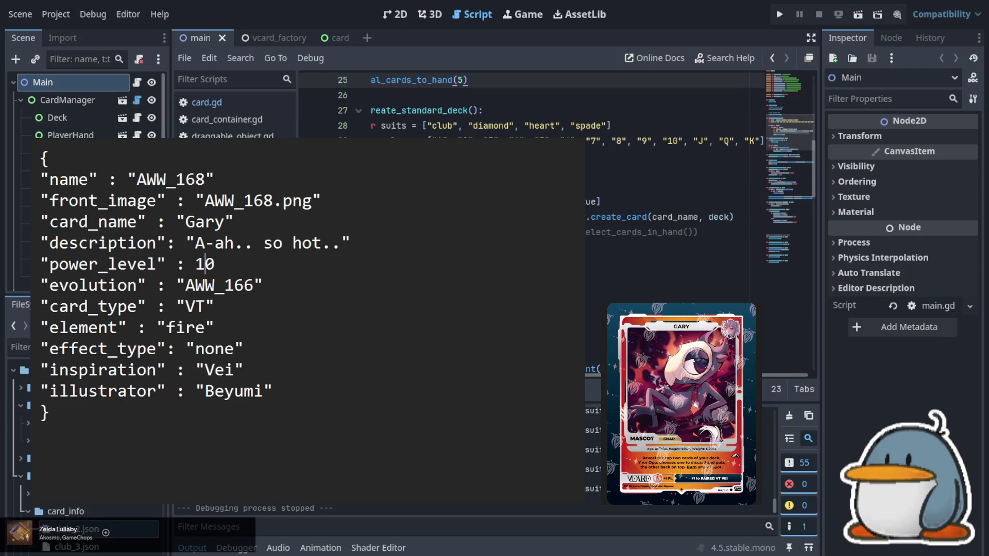
{"action": "key", "text": "BackSpace"}
{"action": "key", "text": "Down"}
{"action": "key", "text": "Right"}
{"action": "key", "text": "Right"}
{"action": "key", "text": "Right"}
{"action": "key", "text": "BackSpace"}
{"action": "type", "text": "5"}
{"action": "key", "text": "Left"}
{"action": "key", "text": "Left"}
{"action": "key", "text": "Left"}
{"action": "key", "text": "Left"}
{"action": "key", "text": "Left"}
{"action": "key", "text": "Left"}
{"action": "key", "text": "shift+Left"}
{"action": "key", "text": "shift+Left"}
{"action": "key", "text": "shift+Left"}
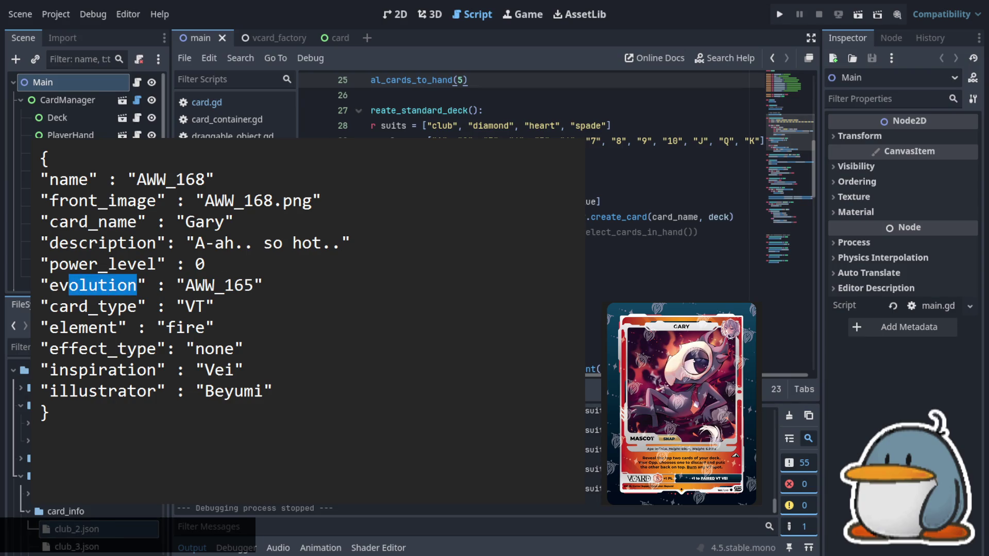
{"action": "type", "text": "pair"}
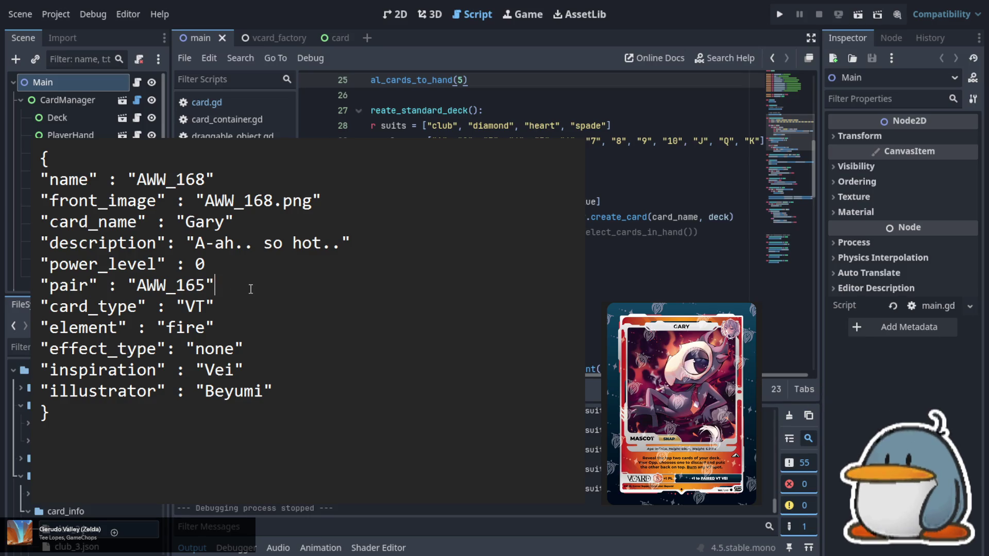
- Change card_type from VT to Mascot and effect_type from none to snap
{"action": "key", "text": "Down"}
{"action": "key", "text": "Left"}
{"action": "key", "text": "shift+Left"}
{"action": "key", "text": "shift+Left"}
{"action": "type", "text": "Mascot"}
{"action": "key", "text": "Down"}
{"action": "key", "text": "Down"}
{"action": "key", "text": "Left"}
{"action": "key", "text": "shift+Left"}
{"action": "key", "text": "shift+Left"}
{"action": "key", "text": "shift+Left"}
{"action": "key", "text": "shift+Left"}
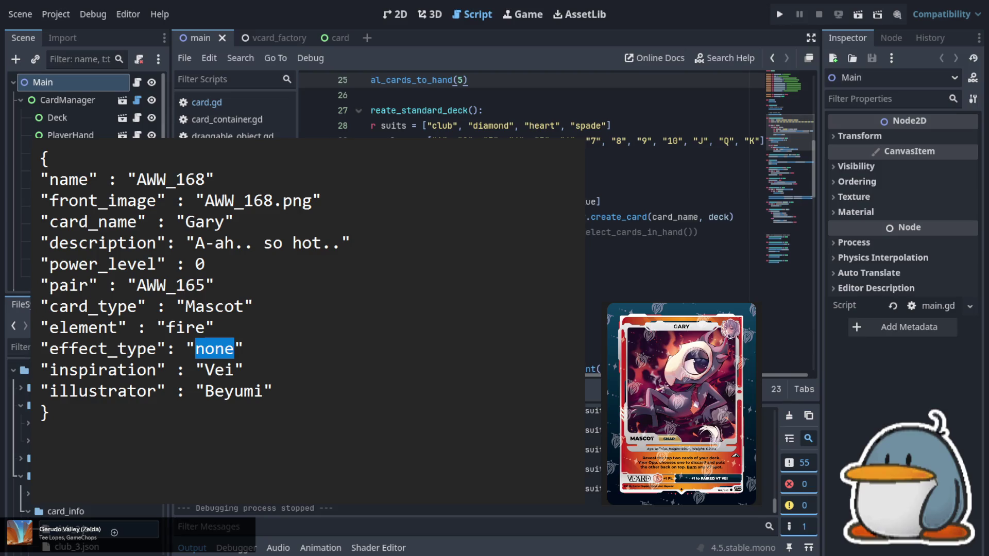
{"action": "type", "text": "snap"}
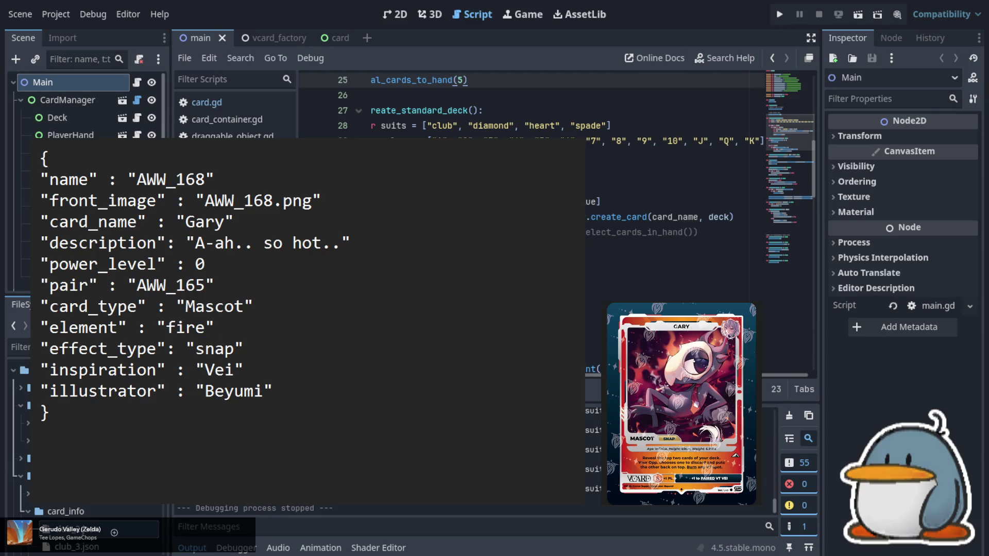
{"action": "key", "text": "Up"}
{"action": "key", "text": "Up"}
{"action": "key", "text": "Up"}
- Retype the description as 'Reveal the top two cards of your deck… puts the back on top. Bu…'
{"action": "key", "text": "Left"}
{"action": "key", "text": "Left"}
{"action": "key", "text": "Left"}
{"action": "key", "text": "shift+Right"}
{"action": "key", "text": "shift+Right"}
{"action": "key", "text": "shift+Right"}
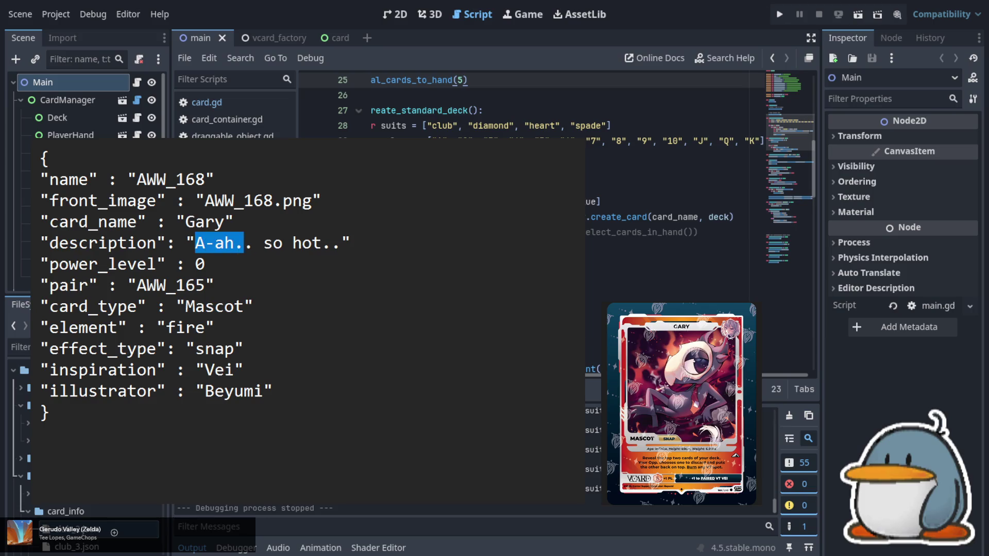
{"action": "key", "text": "shift+Right"}
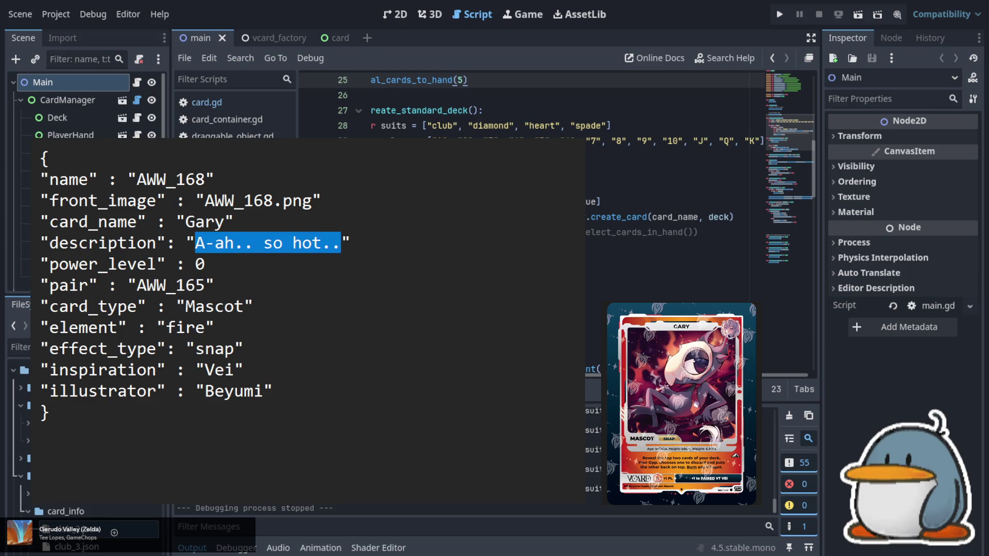
{"action": "type", "text": "Re"}
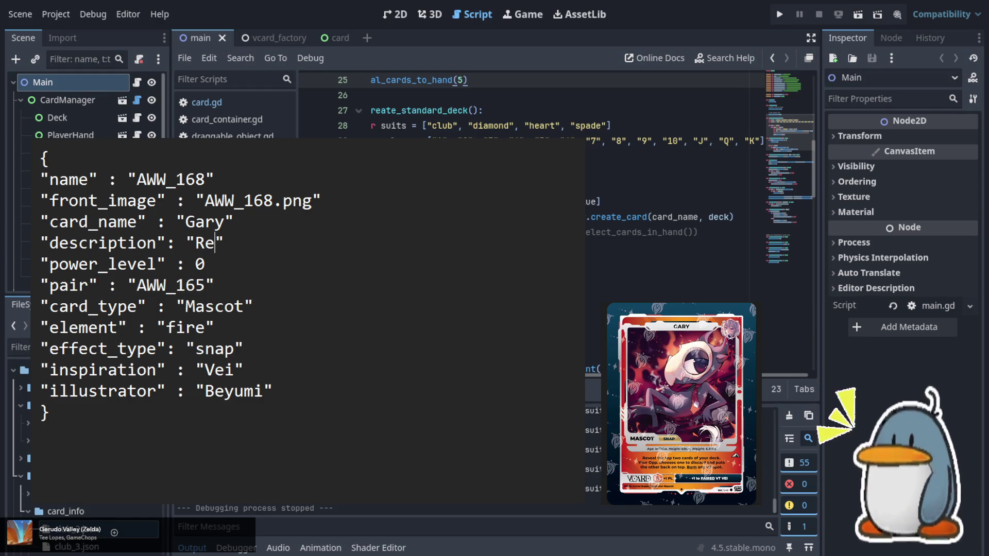
{"action": "type", "text": "veal "}
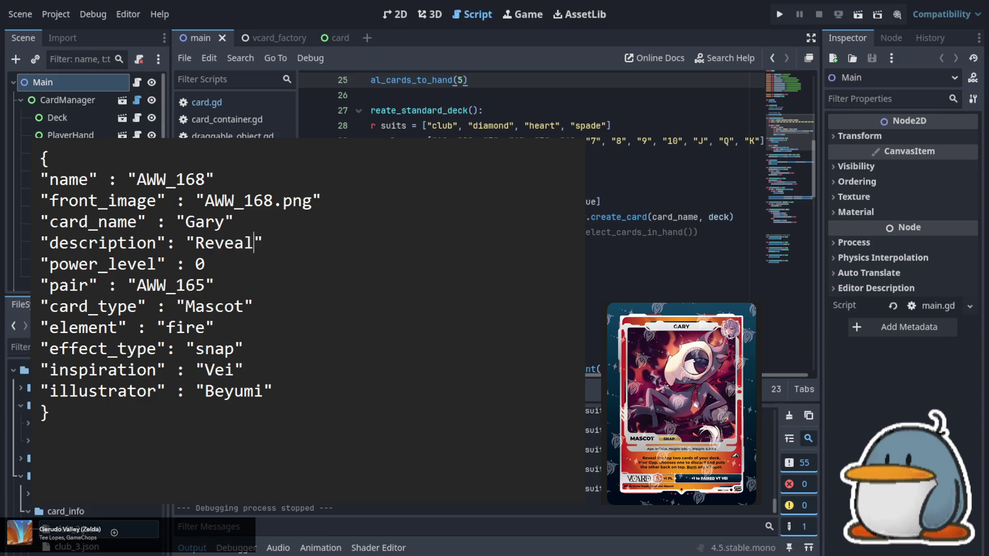
{"action": "type", "text": "the top"}
{"action": "type", "text": "top"}
{"action": "key", "text": "BackSpace"}
{"action": "key", "text": "BackSpace"}
{"action": "key", "text": "BackSpace"}
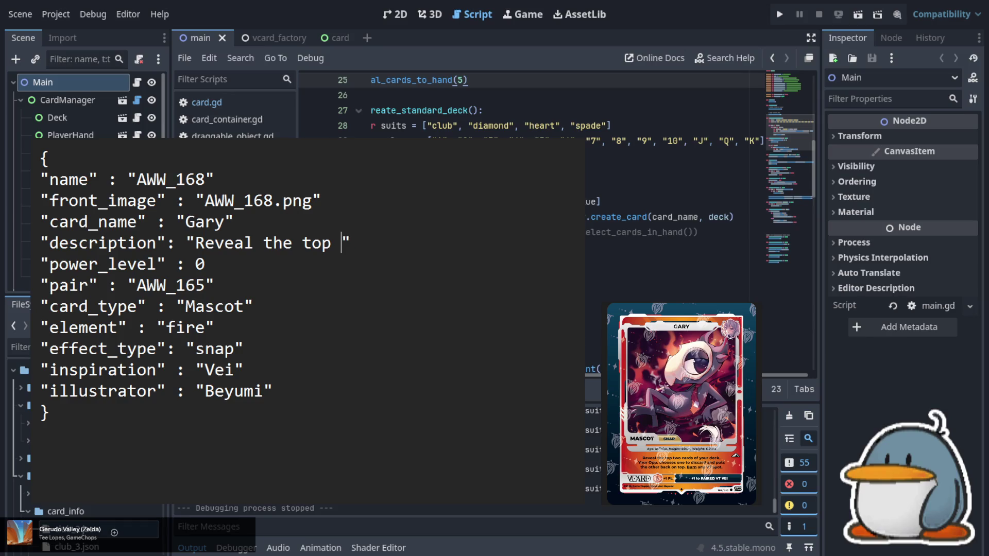
{"action": "type", "text": "two cards"}
{"action": "type", "text": " of your "}
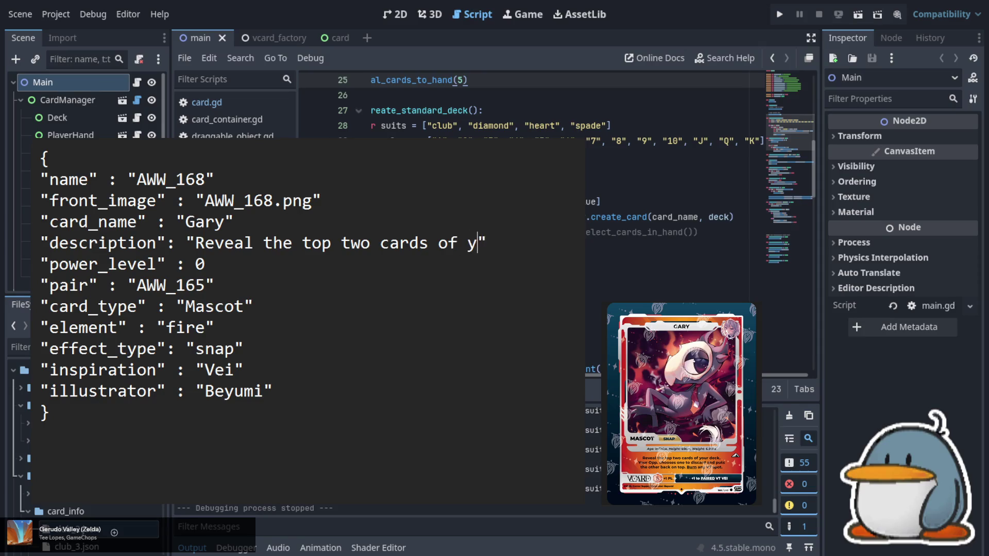
{"action": "type", "text": "deck. "}
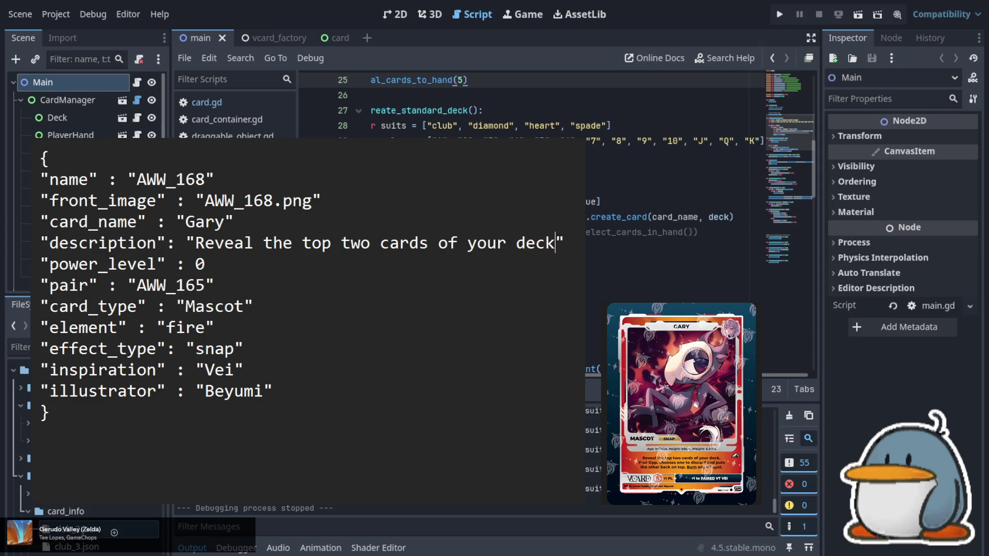
{"action": "type", "text": "Your"}
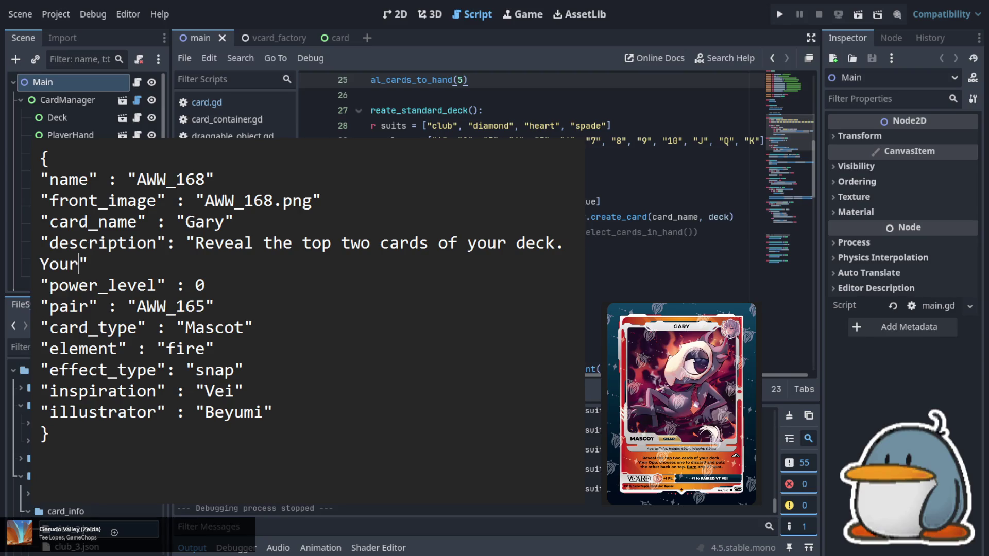
{"action": "type", "text": " Opp. c"}
{"action": "type", "text": "hooses"}
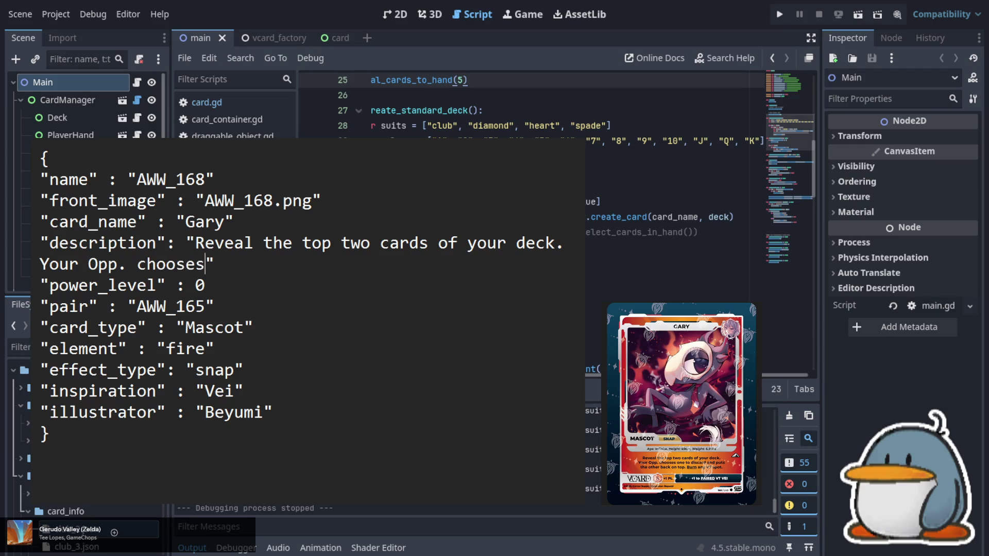
{"action": "type", "text": " one to"}
{"action": "type", "text": " discard"}
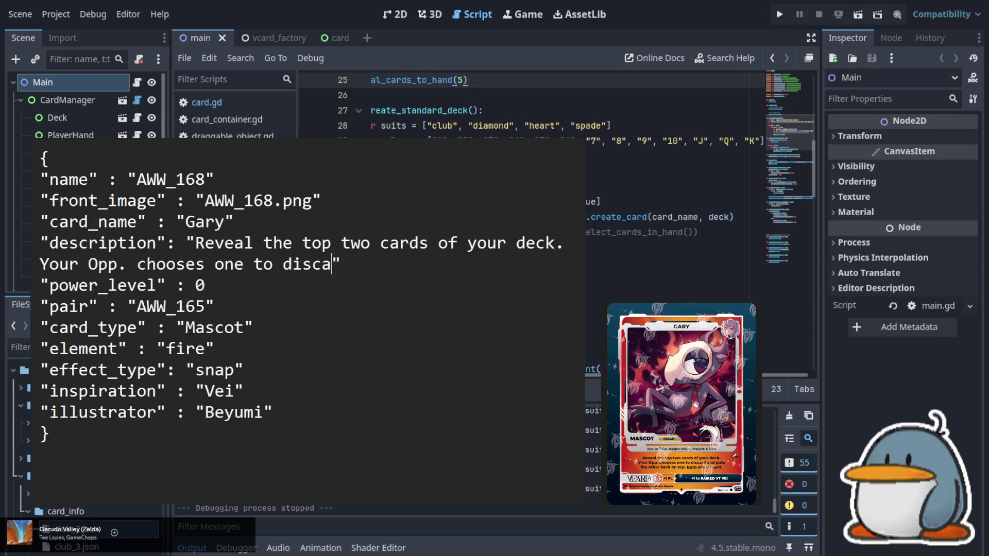
{"action": "type", "text": " and "}
{"action": "type", "text": "puts the "}
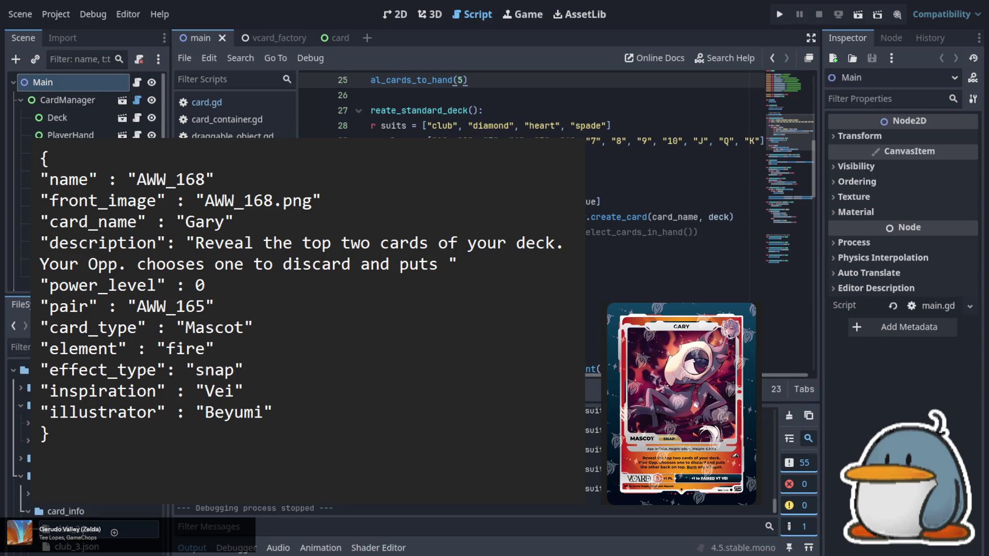
{"action": "type", "text": "back on top"}
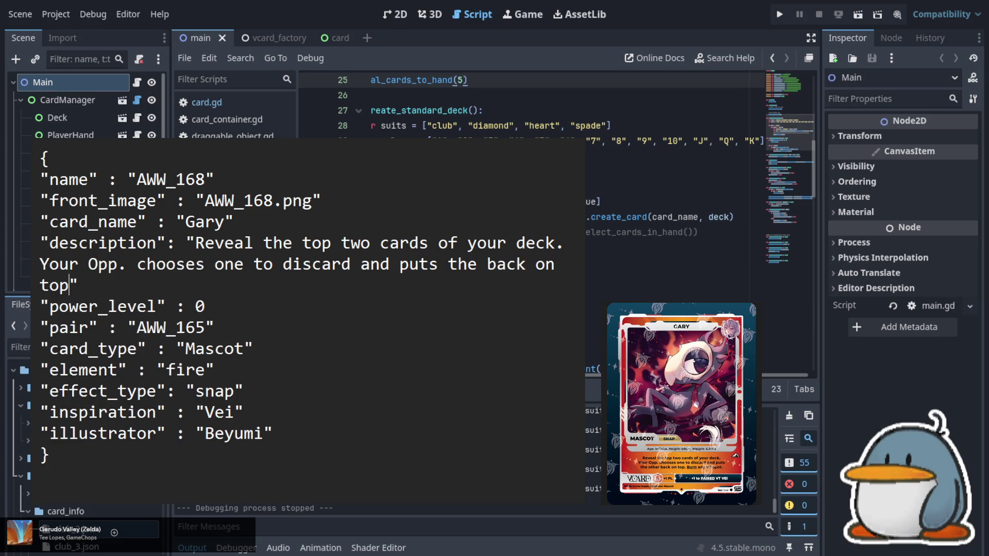
{"action": "type", "text": ". Burn an"}
{"action": "type", "text": "y VT "}
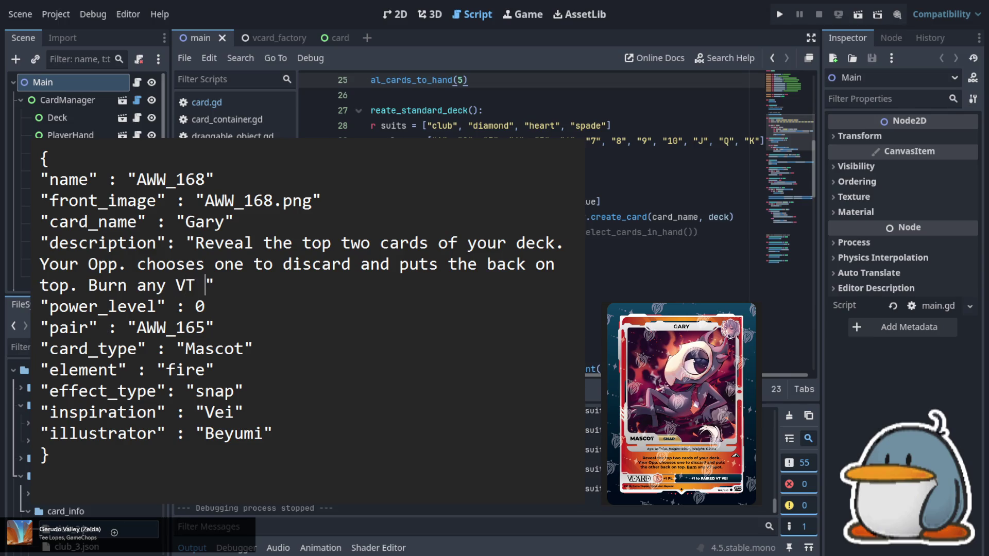
{"action": "type", "text": "spot."}
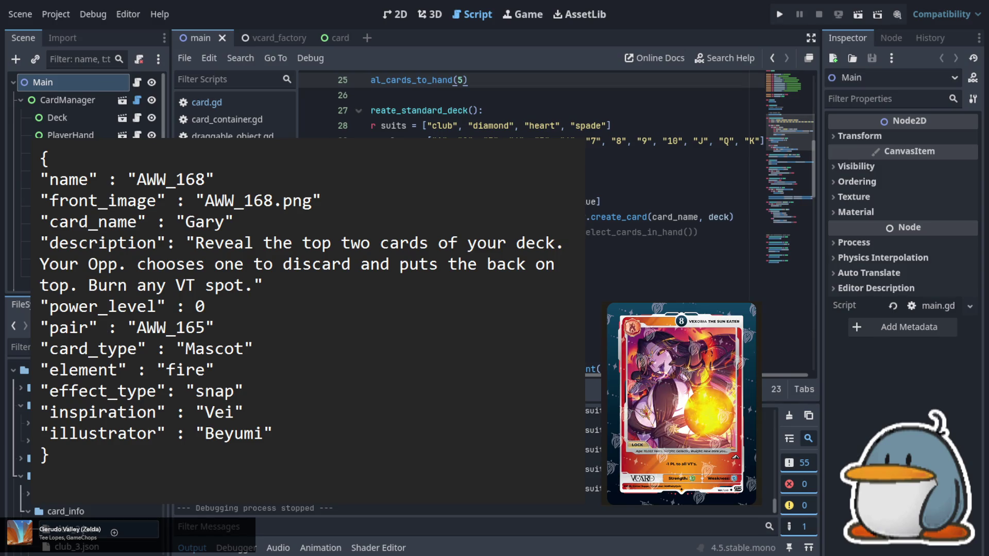
- Change the card id and image file name from 168 to 169
{"action": "key", "text": "BackSpace"}
{"action": "type", "text": "9"}
{"action": "key", "text": "Down"}
{"action": "key", "text": "Right"}
{"action": "key", "text": "Right"}
{"action": "key", "text": "Right"}
{"action": "key", "text": "BackSpace"}
{"action": "type", "text": "9"}
- Rename the card to 'Vexoria the Sun Eater' and set its power level to 8
{"action": "key", "text": "Down"}
{"action": "key", "text": "Left"}
{"action": "key", "text": "shift+Left"}
{"action": "key", "text": "shift+Left"}
{"action": "key", "text": "shift+Left"}
{"action": "key", "text": "shift+Left"}
{"action": "type", "text": "Vex"}
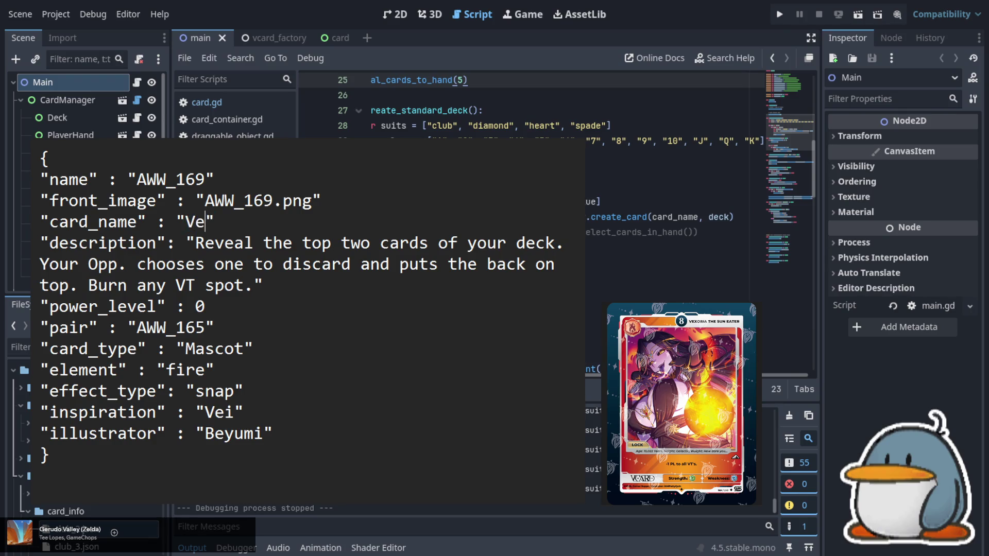
{"action": "type", "text": "oria the"}
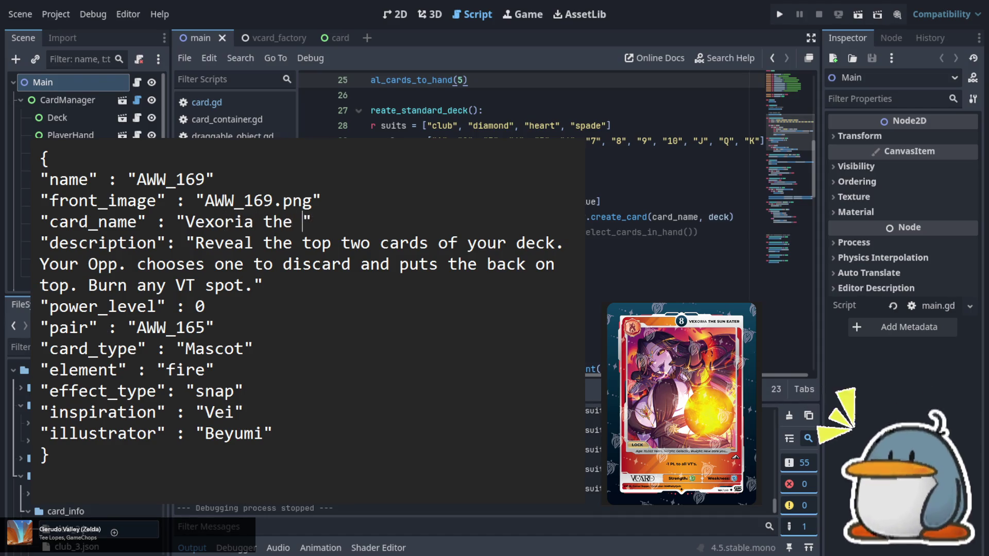
{"action": "type", "text": "Eater"}
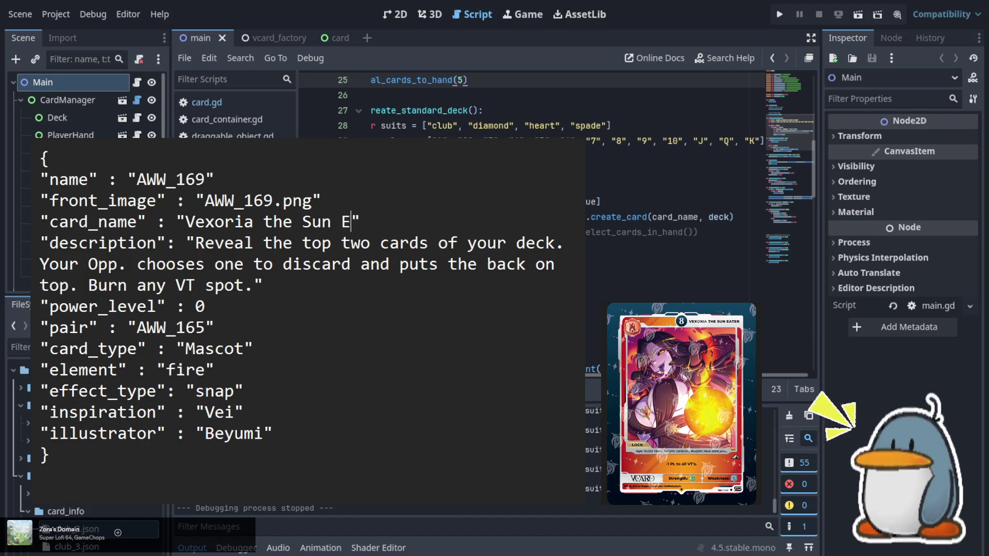
{"action": "key", "text": "Down"}
{"action": "key", "text": "Down"}
{"action": "key", "text": "Down"}
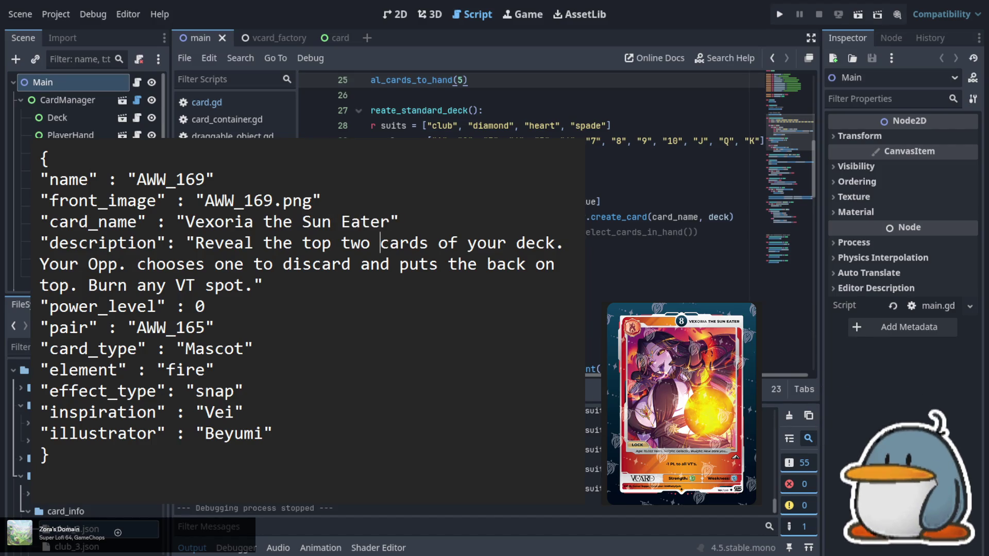
{"action": "key", "text": "BackSpace"}
{"action": "type", "text": "8"}
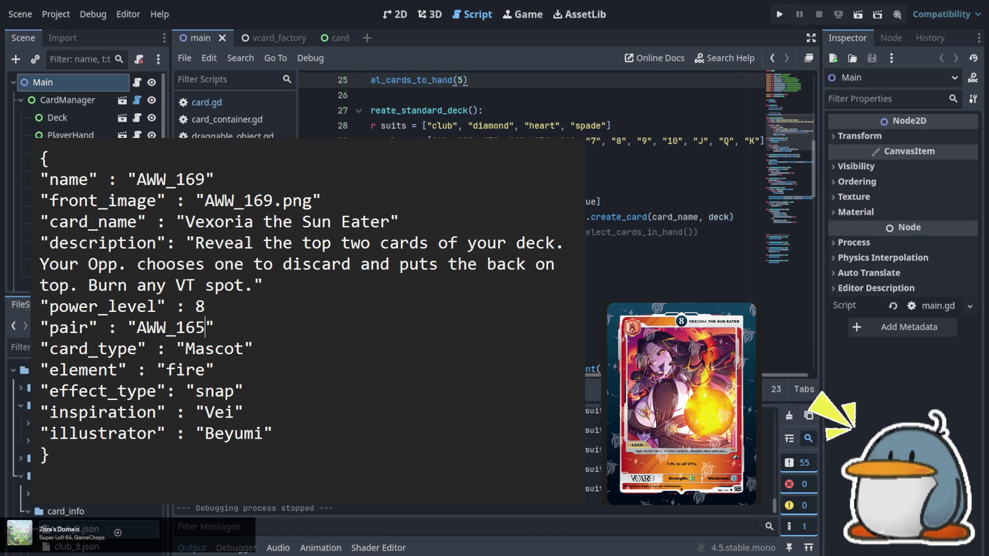
- Rename the pair key to evolution with value none, and set the card type to VT
{"action": "key", "text": "Down"}
{"action": "key", "text": "Left"}
{"action": "key", "text": "Left"}
{"action": "key", "text": "Left"}
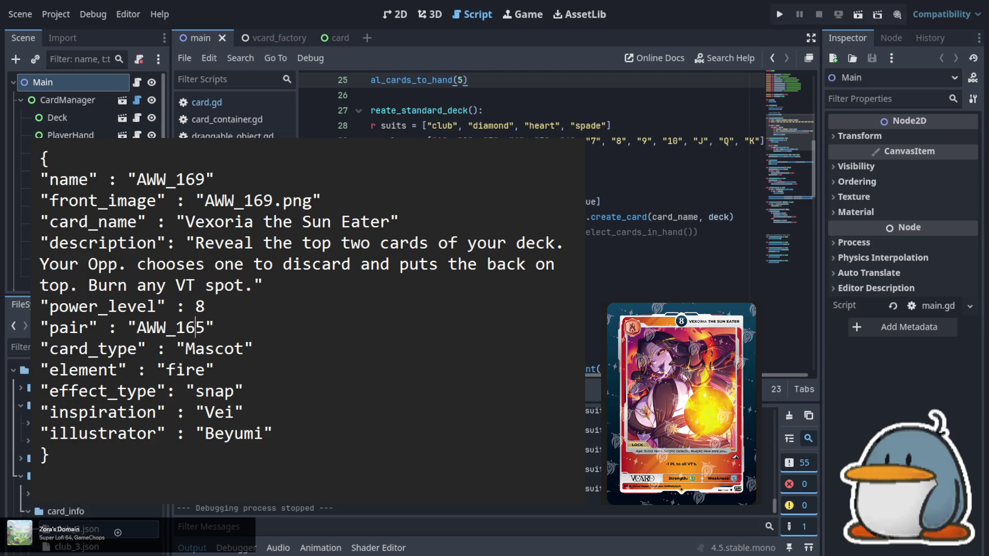
{"action": "key", "text": "Right"}
{"action": "key", "text": "shift+Left"}
{"action": "key", "text": "shift+Left"}
{"action": "key", "text": "shift+Left"}
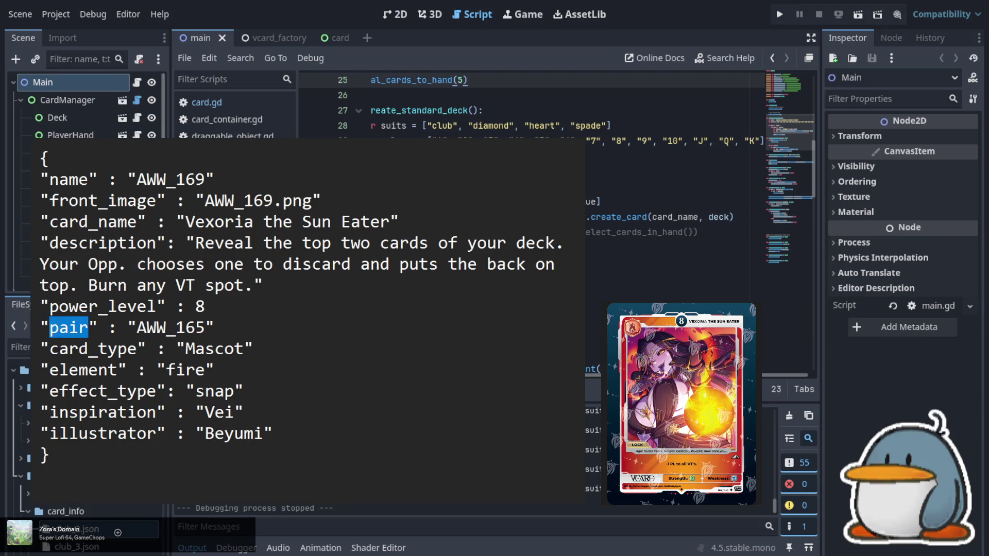
{"action": "type", "text": "evolution"}
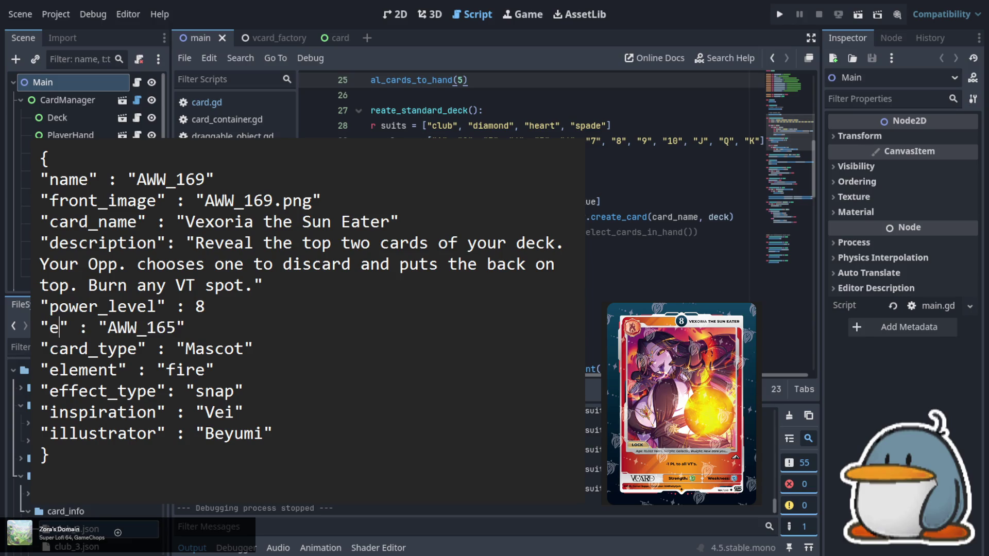
{"action": "key", "text": "Right"}
{"action": "key", "text": "Right"}
{"action": "key", "text": "Right"}
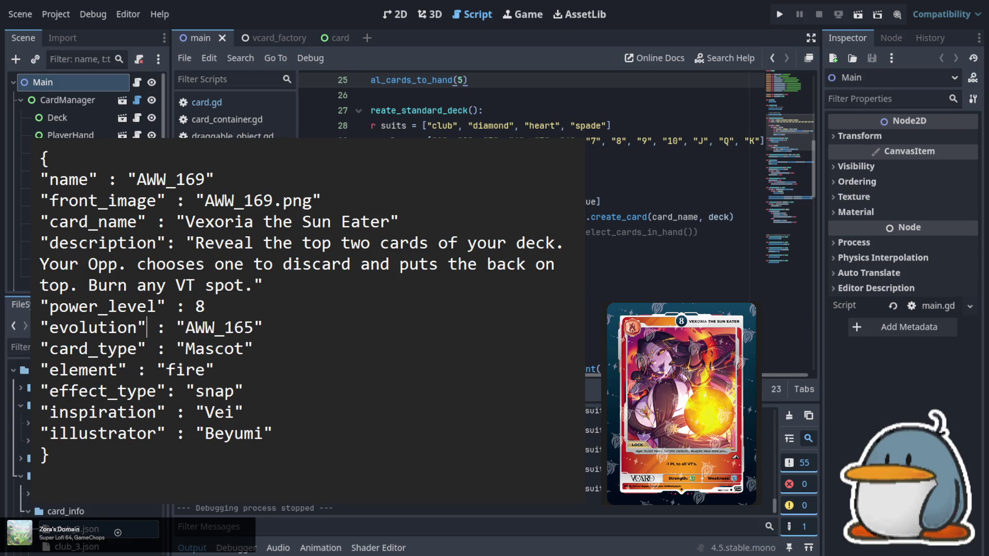
{"action": "key", "text": "shift+Right"}
{"action": "key", "text": "shift+Right"}
{"action": "key", "text": "shift+Right"}
{"action": "key", "text": "shift+Right"}
{"action": "key", "text": "shift+Right"}
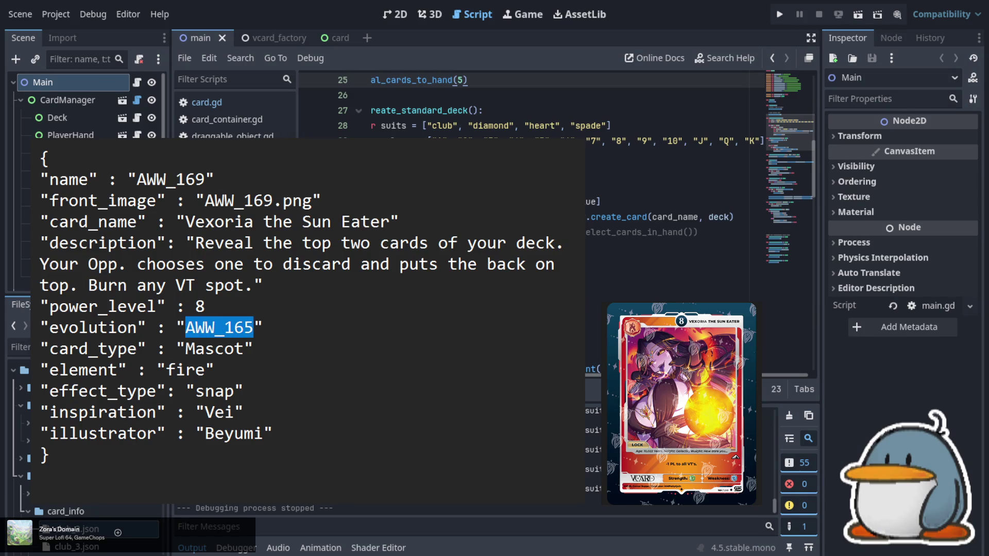
{"action": "type", "text": "none"}
{"action": "key", "text": "Right"}
{"action": "key", "text": "Right"}
{"action": "key", "text": "shift+Left"}
{"action": "key", "text": "shift+Left"}
{"action": "key", "text": "shift+Left"}
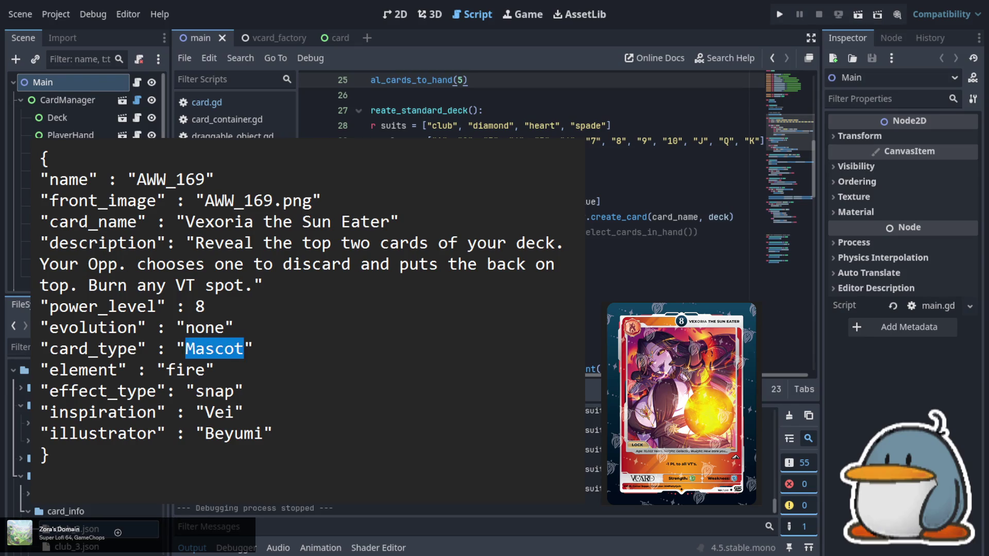
{"action": "type", "text": "VT"}
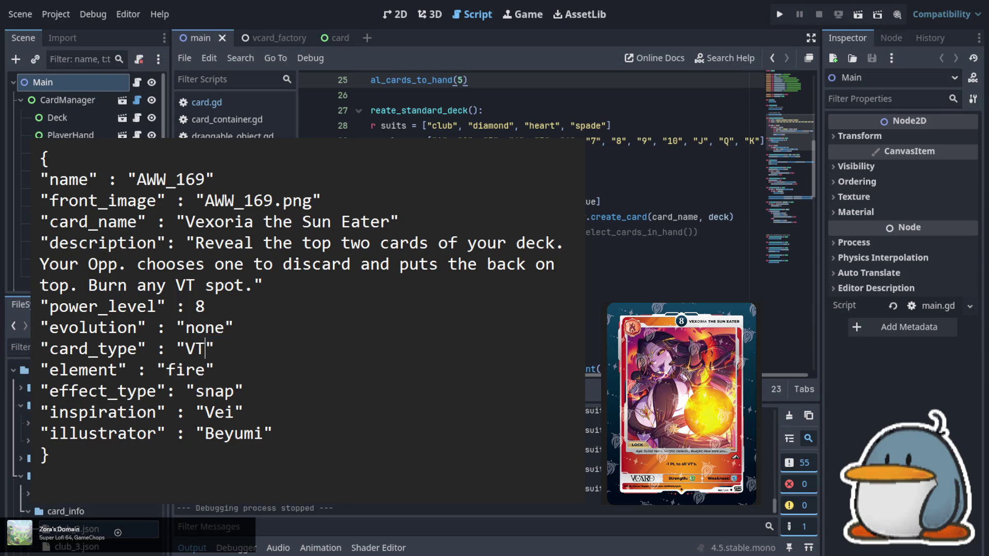
- Set the effect type to lock and the inspiration to Vexoria
{"action": "key", "text": "Down"}
{"action": "key", "text": "Left"}
{"action": "key", "text": "shift+Right"}
{"action": "key", "text": "shift+Right"}
{"action": "key", "text": "shift+Right"}
{"action": "type", "text": "lock"}
{"action": "key", "text": "Down"}
{"action": "key", "text": "shift+Left"}
{"action": "key", "text": "shift+Left"}
{"action": "key", "text": "shift+Left"}
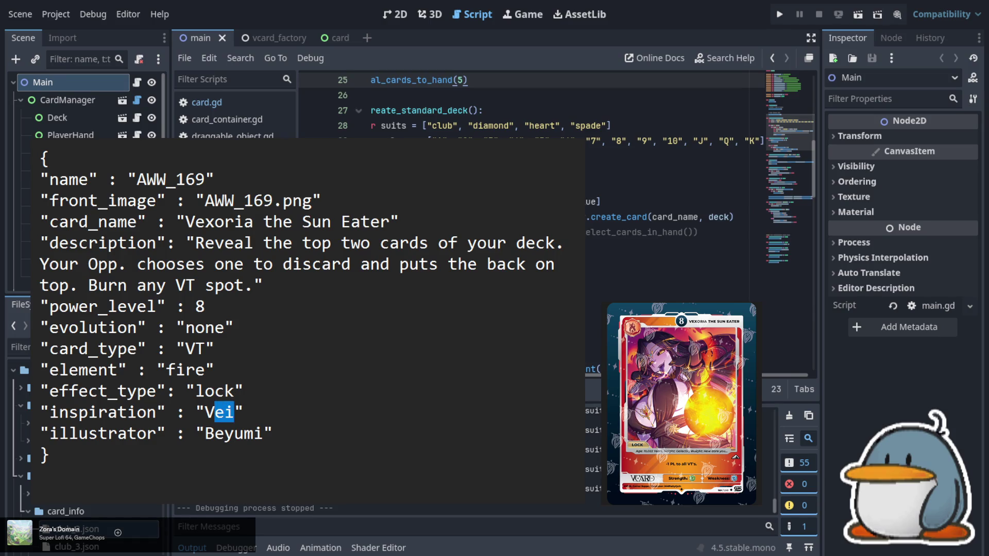
{"action": "type", "text": "Vexoria"}
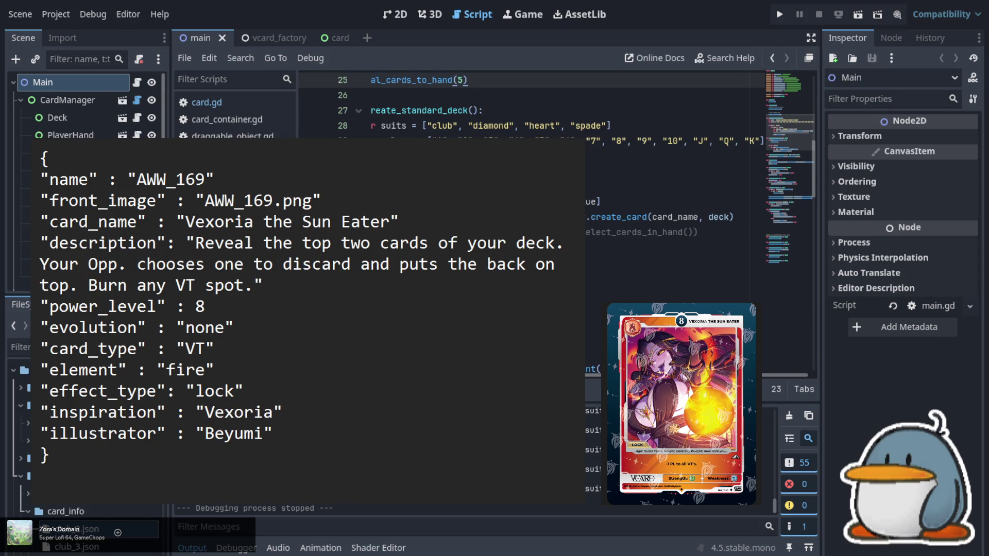
{"action": "key", "text": "Down"}
{"action": "key", "text": "Left"}
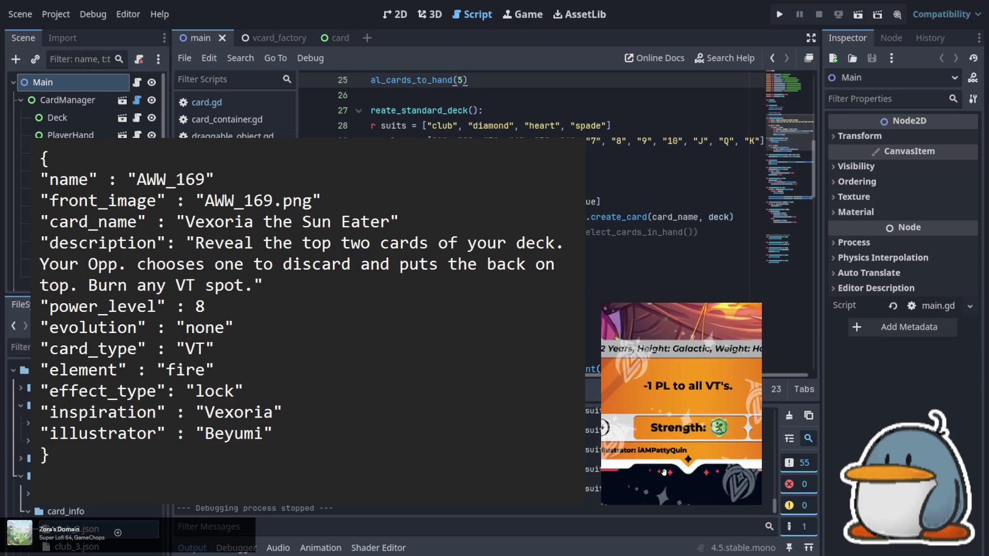
- Credit the card's artist as illustrator and change the description to "-1 PL to all VT's."
{"action": "left_click_drag", "start_coordinate": [263, 433], "coordinate": [205, 434]}
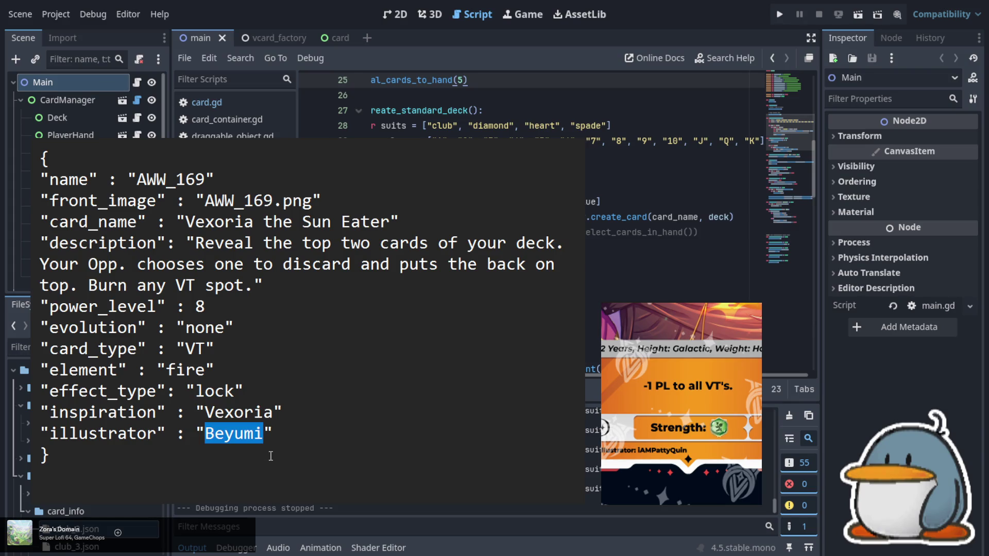
{"action": "type", "text": "iAM"}
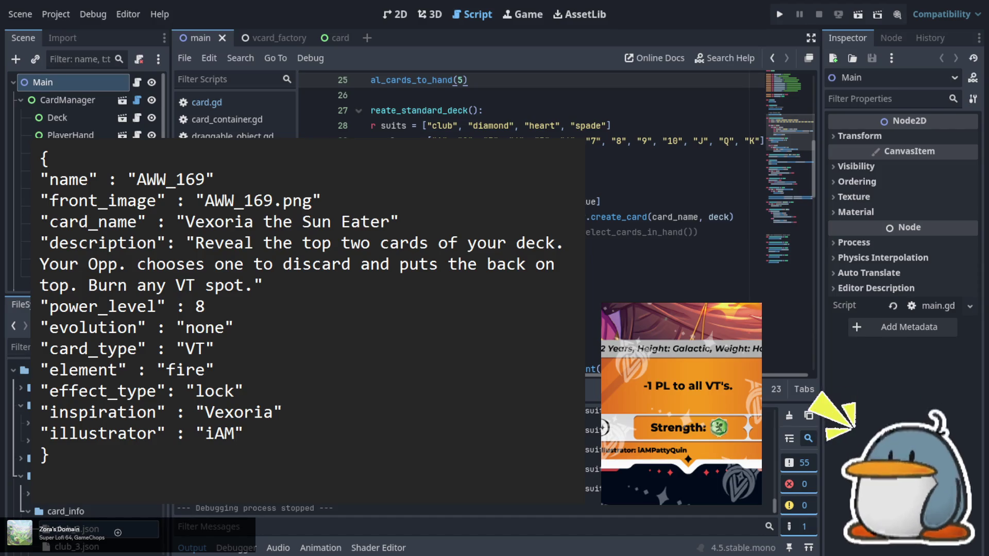
{"action": "type", "text": "Patty"}
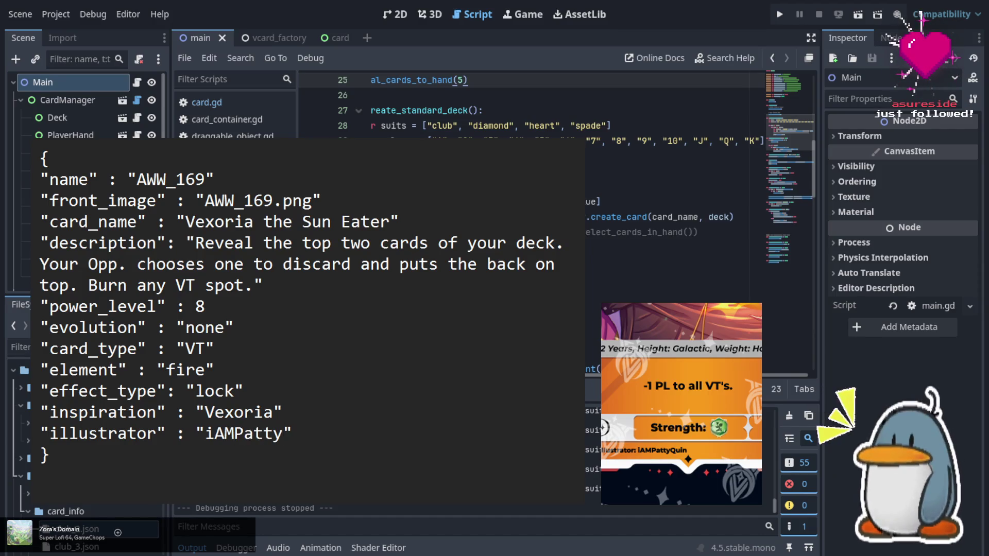
{"action": "type", "text": "Quin"}
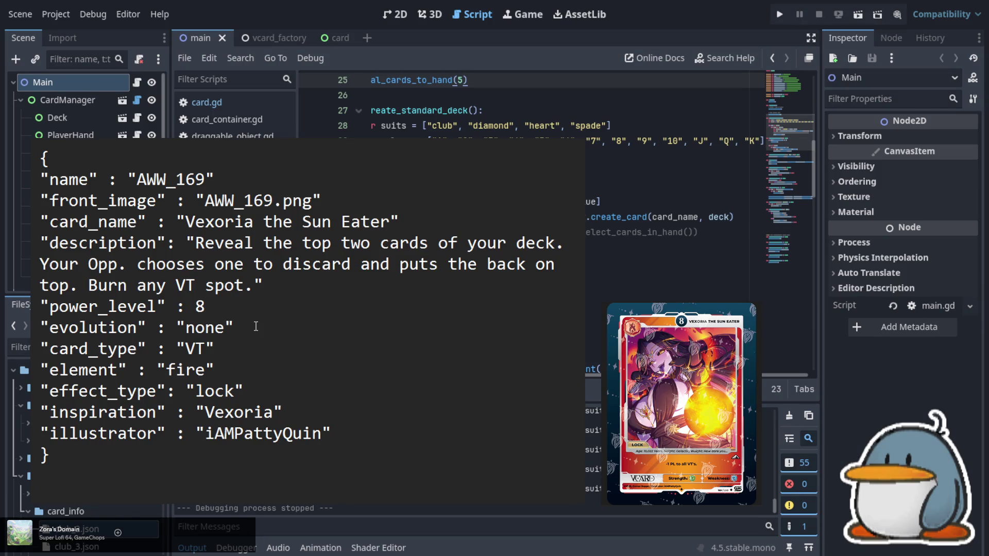
{"action": "left_click", "coordinate": [202, 242]}
{"action": "key", "text": "shift+Down"}
{"action": "key", "text": "shift+Down"}
{"action": "key", "text": "shift+Down"}
{"action": "key", "text": "shift+Up"}
{"action": "key", "text": "ctrl+shift+Right"}
{"action": "key", "text": "shift+Right"}
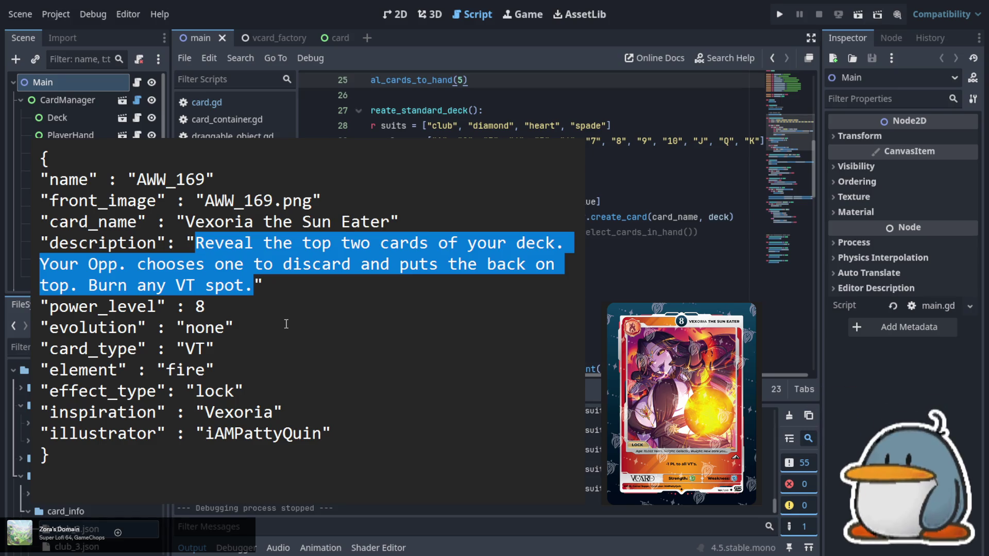
{"action": "type", "text": "-1 PL "}
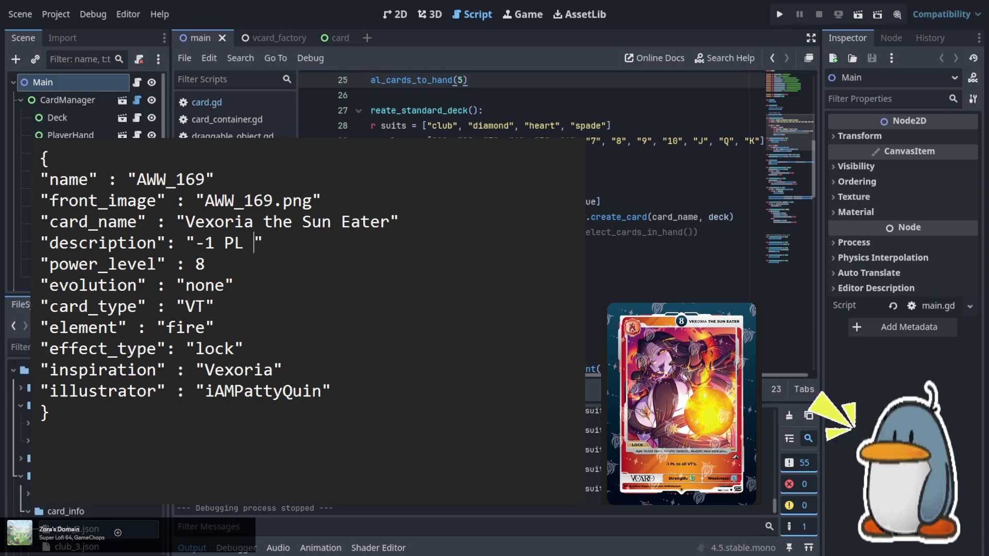
{"action": "type", "text": "to all "}
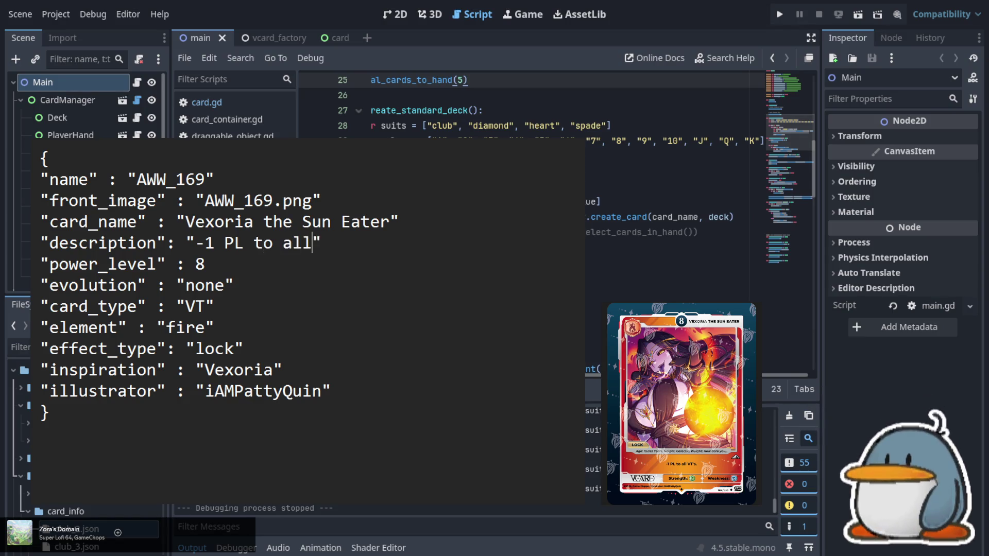
{"action": "type", "text": "VT's"}
{"action": "type", "text": "."}
- Check the line endings from the power level down to the illustrator field
{"action": "left_click", "coordinate": [205, 264]}
{"action": "left_click", "coordinate": [235, 285]}
{"action": "left_click", "coordinate": [214, 305]}
{"action": "left_click", "coordinate": [215, 327]}
{"action": "left_click", "coordinate": [283, 369]}
{"action": "left_click", "coordinate": [332, 391]}
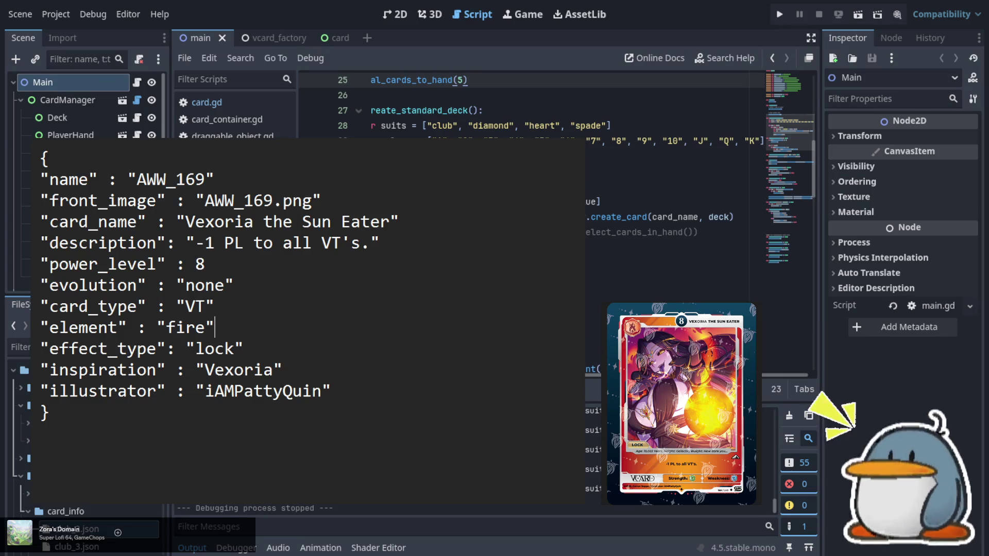
{"action": "left_click", "coordinate": [49, 158]}
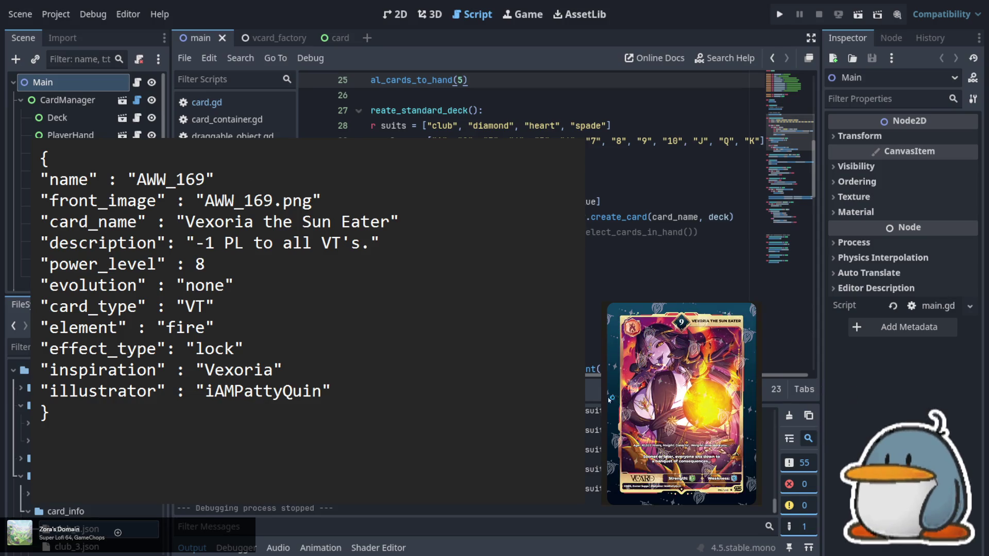
- Change the card name and image file name from 169 to 170
{"action": "key", "text": "BackSpace"}
{"action": "key", "text": "BackSpace"}
{"action": "type", "text": "70"}
{"action": "key", "text": "Right"}
{"action": "key", "text": "Right"}
{"action": "key", "text": "Right"}
{"action": "key", "text": "shift+Left"}
{"action": "key", "text": "shift+Left"}
{"action": "type", "text": "70"}
- Set power level 9, evolution AWW_169 and effect type none
{"action": "key", "text": "Down"}
{"action": "key", "text": "Right"}
{"action": "key", "text": "Right"}
{"action": "key", "text": "BackSpace"}
{"action": "type", "text": "9"}
{"action": "key", "text": "Down"}
{"action": "key", "text": "Right"}
{"action": "key", "text": "Right"}
{"action": "key", "text": "shift+Left"}
{"action": "key", "text": "shift+Left"}
{"action": "key", "text": "shift+Left"}
{"action": "key", "text": "shift+Left"}
{"action": "type", "text": "AWW_"}
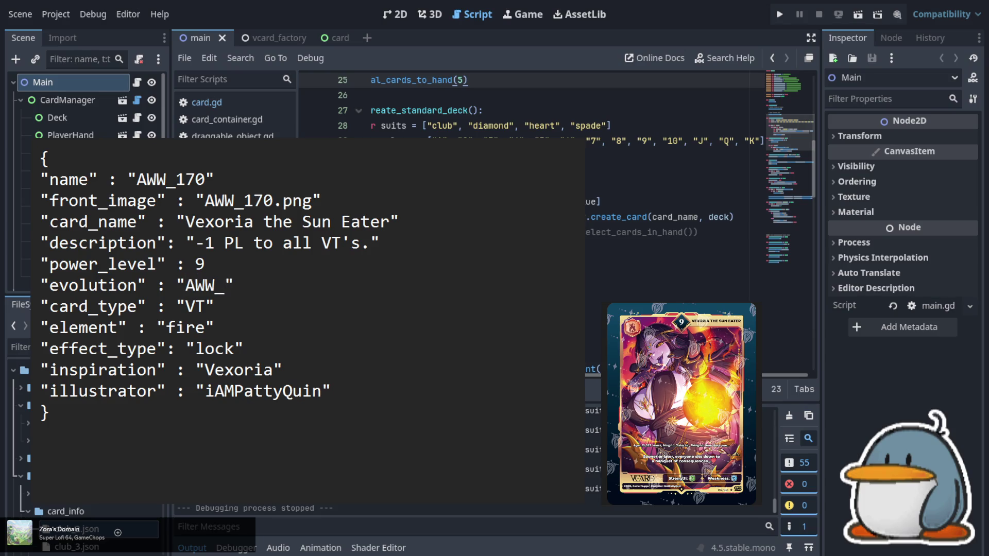
{"action": "type", "text": "169"}
{"action": "key", "text": "Down"}
{"action": "key", "text": "Down"}
{"action": "key", "text": "Down"}
{"action": "key", "text": "Left"}
{"action": "key", "text": "shift+Left"}
{"action": "key", "text": "shift+Left"}
{"action": "key", "text": "shift+Left"}
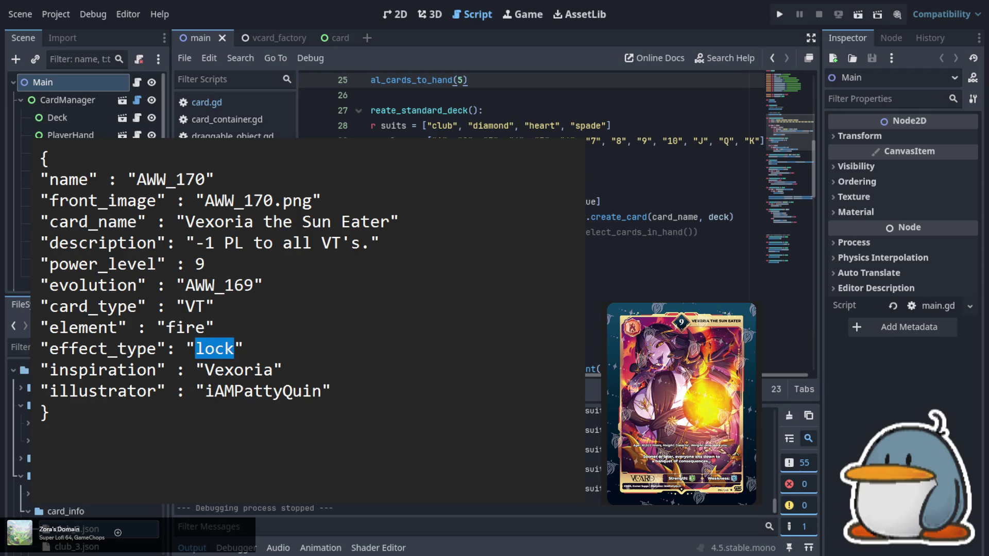
{"action": "type", "text": "none"}
- Replace the old description, starting it with 'Sooner or later'
{"action": "key", "text": "Up"}
{"action": "key", "text": "Up"}
{"action": "key", "text": "Up"}
{"action": "key", "text": "Left"}
{"action": "key", "text": "Down"}
{"action": "key", "text": "Left"}
{"action": "key", "text": "Left"}
{"action": "key", "text": "shift+Right"}
{"action": "key", "text": "shift+Right"}
{"action": "key", "text": "shift+Right"}
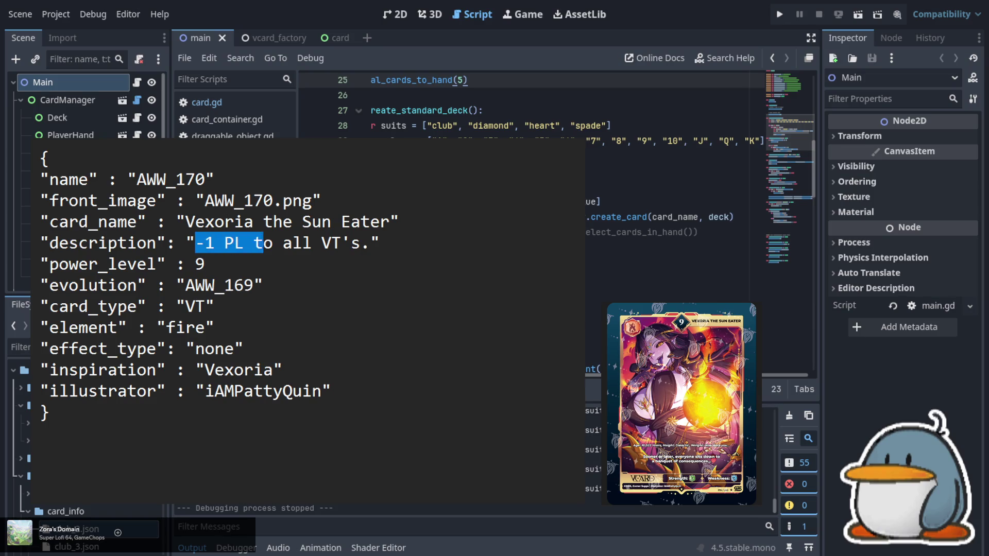
{"action": "key", "text": "shift+Right"}
{"action": "key", "text": "shift+Right"}
{"action": "key", "text": "shift+Right"}
{"action": "key", "text": "shift+Left"}
{"action": "type", "text": "Sooner or "}
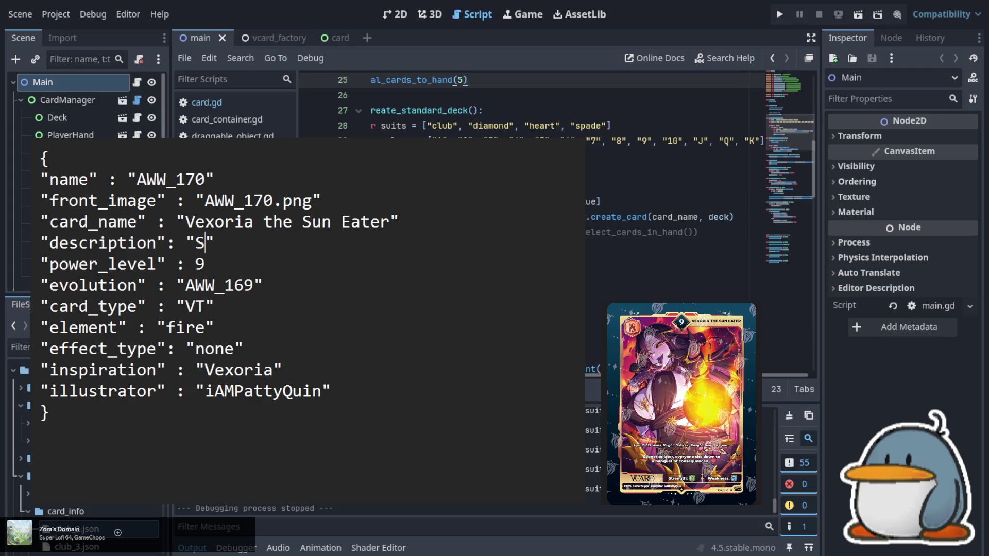
{"action": "type", "text": "later"}
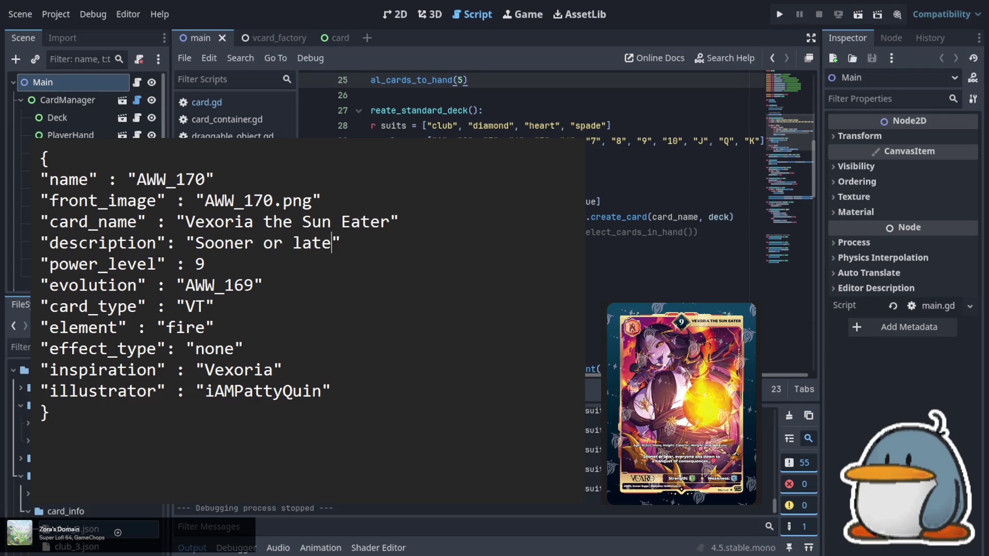
- Continue the description with ', everyone sits down to a banquet of consequences...'
{"action": "type", "text": ", everyone"}
{"action": "type", "text": " sits "}
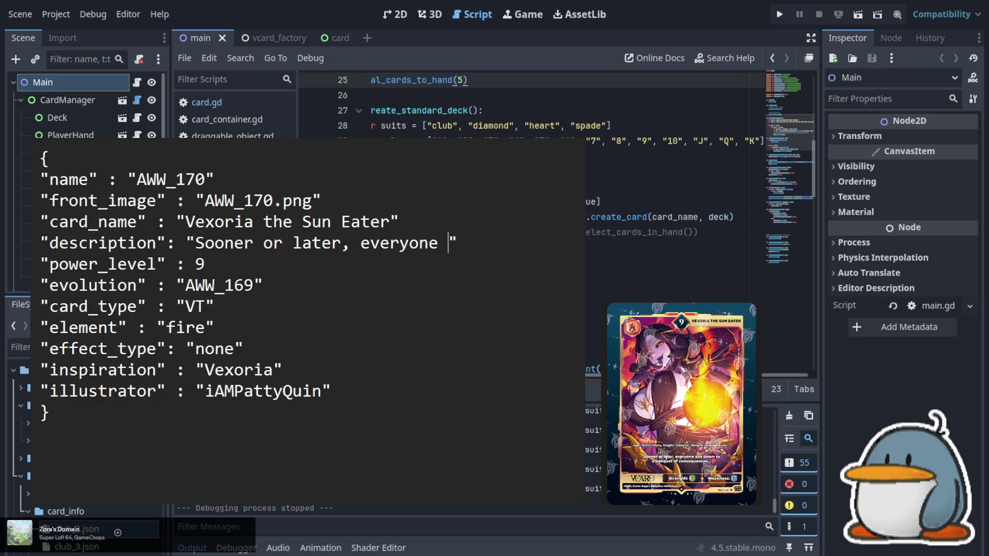
{"action": "type", "text": "down to"}
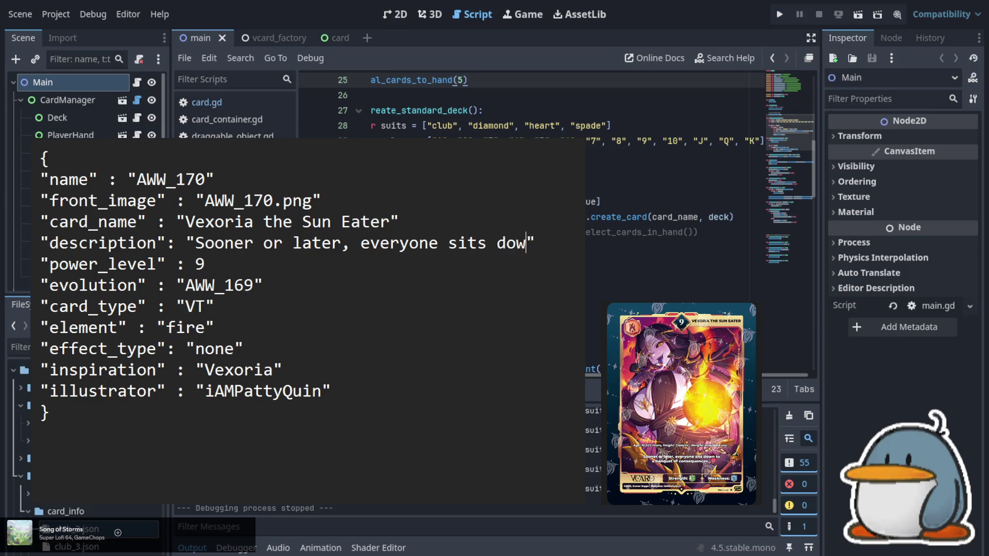
{"action": "type", "text": " a "}
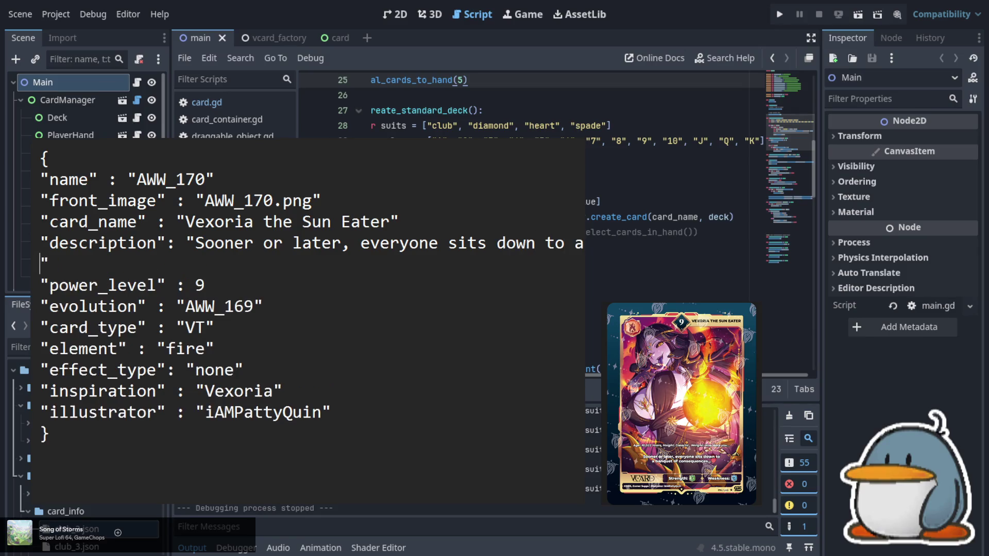
{"action": "type", "text": "banquet "}
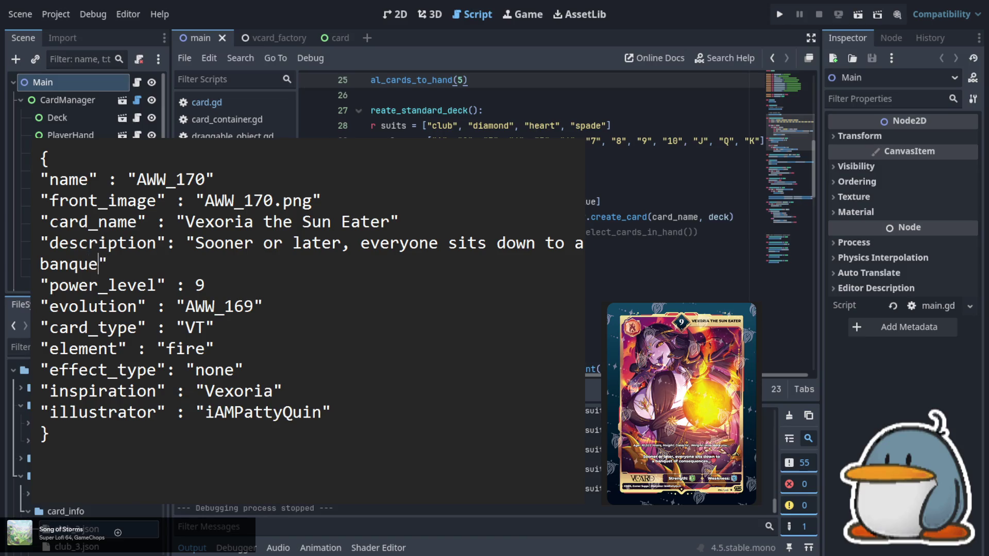
{"action": "type", "text": "of conseq"}
{"action": "type", "text": "uences"}
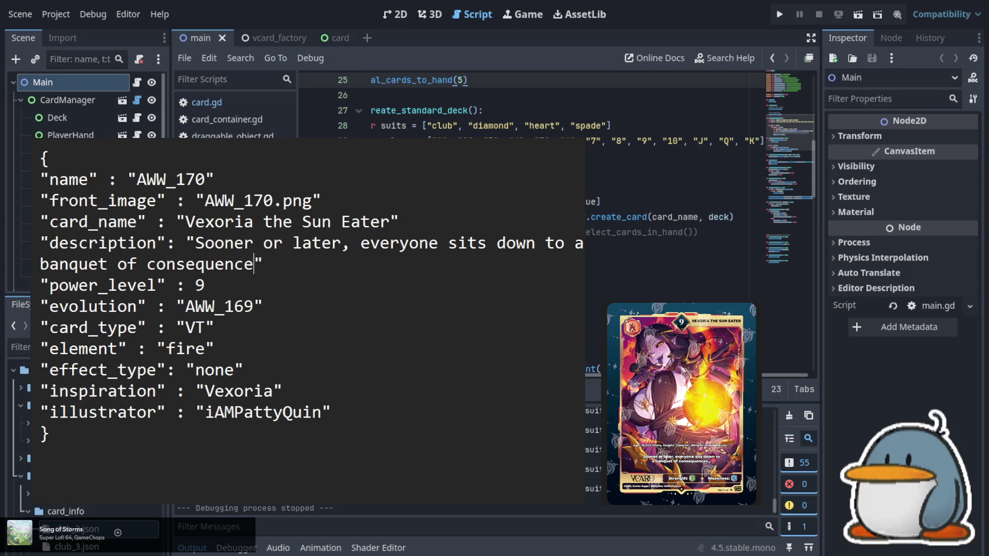
{"action": "type", "text": "..."}
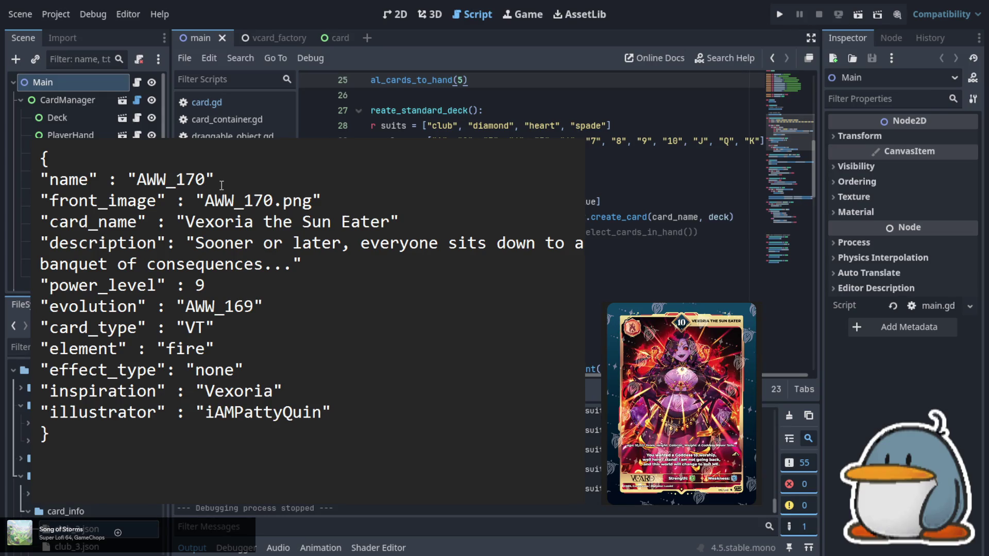
- Change the card name and image to 171 and set power level 10
{"action": "key", "text": "BackSpace"}
{"action": "type", "text": "1"}
{"action": "key", "text": "Down"}
{"action": "key", "text": "Right"}
{"action": "key", "text": "Right"}
{"action": "key", "text": "Right"}
{"action": "key", "text": "BackSpace"}
{"action": "type", "text": "1"}
{"action": "key", "text": "Down"}
{"action": "key", "text": "BackSpace"}
{"action": "type", "text": "10"}
- Set evolution to AWW_170 and replace the illustrator credit with the new artist's handle
{"action": "key", "text": "Down"}
{"action": "key", "text": "Down"}
{"action": "key", "text": "Up"}
{"action": "key", "text": "Right"}
{"action": "key", "text": "Right"}
{"action": "key", "text": "Right"}
{"action": "key", "text": "shift+Left"}
{"action": "key", "text": "shift+Left"}
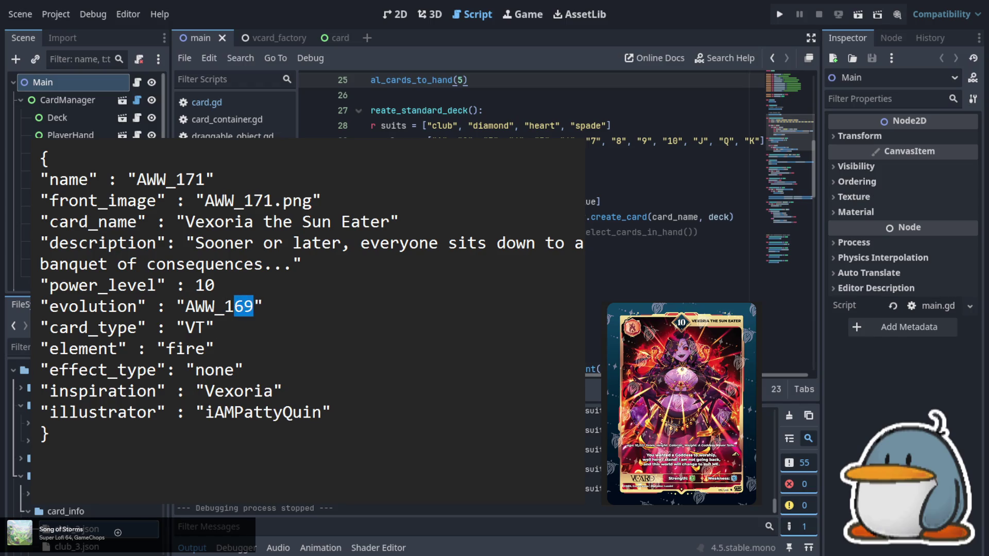
{"action": "type", "text": "70"}
{"action": "key", "text": "Down"}
{"action": "key", "text": "Down"}
{"action": "key", "text": "Down"}
{"action": "key", "text": "Up"}
{"action": "key", "text": "Up"}
{"action": "key", "text": "Up"}
{"action": "key", "text": "Down"}
{"action": "key", "text": "Down"}
{"action": "key", "text": "Down"}
{"action": "key", "text": "Down"}
{"action": "key", "text": "Right"}
{"action": "key", "text": "Right"}
{"action": "key", "text": "End"}
{"action": "key", "text": "shift+Left"}
{"action": "key", "text": "shift+Left"}
{"action": "key", "text": "shift+Left"}
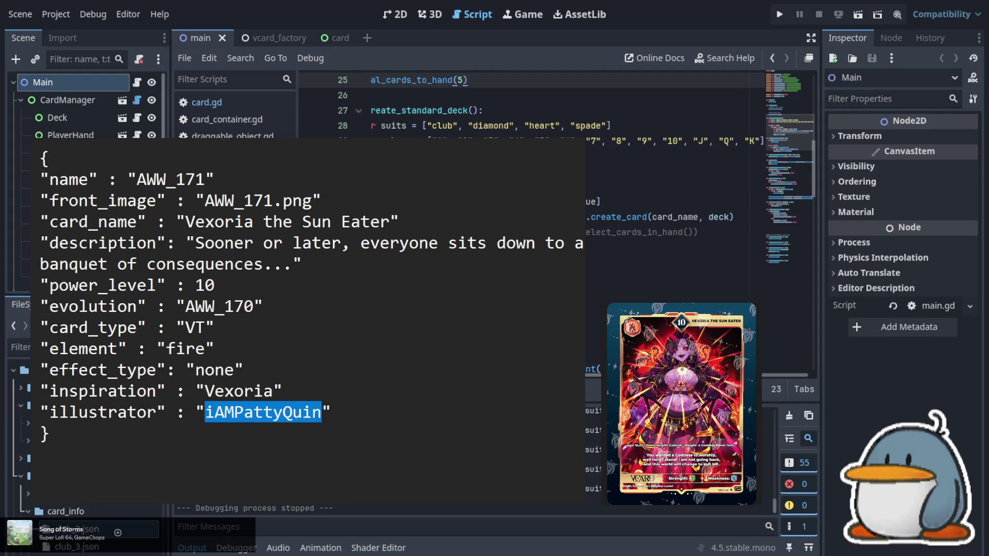
{"action": "type", "text": "Luxe"}
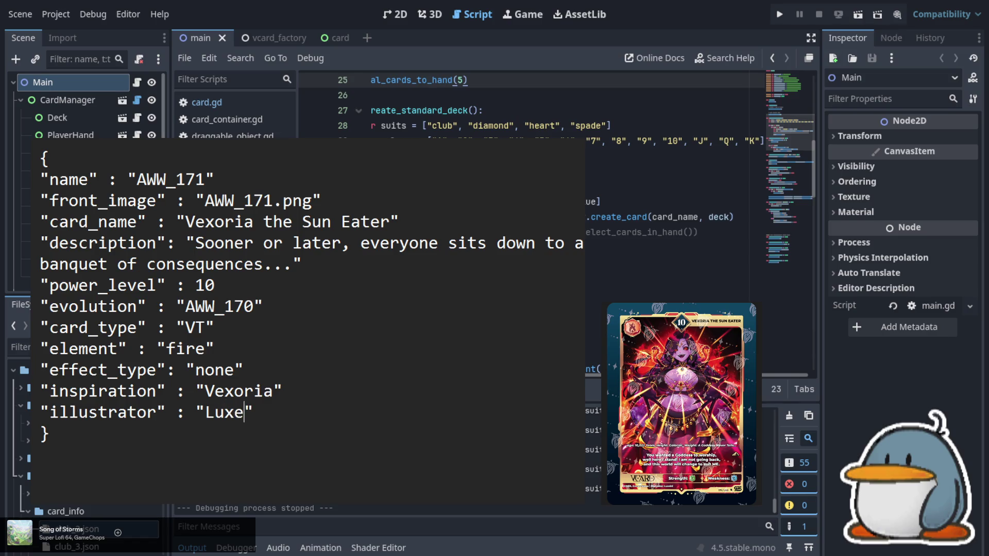
{"action": "type", "text": "ini"}
{"action": "left_click", "coordinate": [251, 290]}
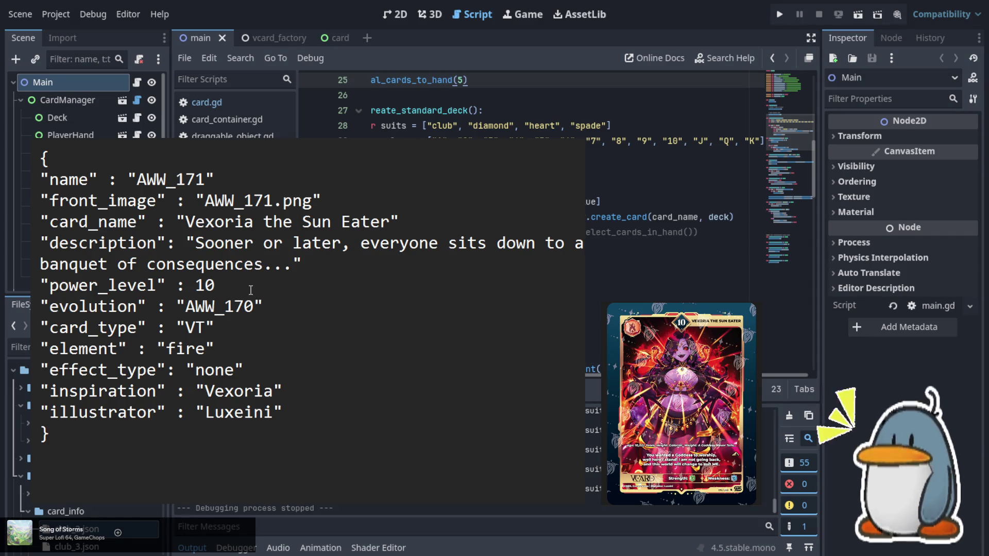
- Replace the description with 'You wanted a Goddess to worship, well here I stand! I am not going back, and this world will change to suit ME.'
{"action": "key", "text": "Up"}
{"action": "key", "text": "Up"}
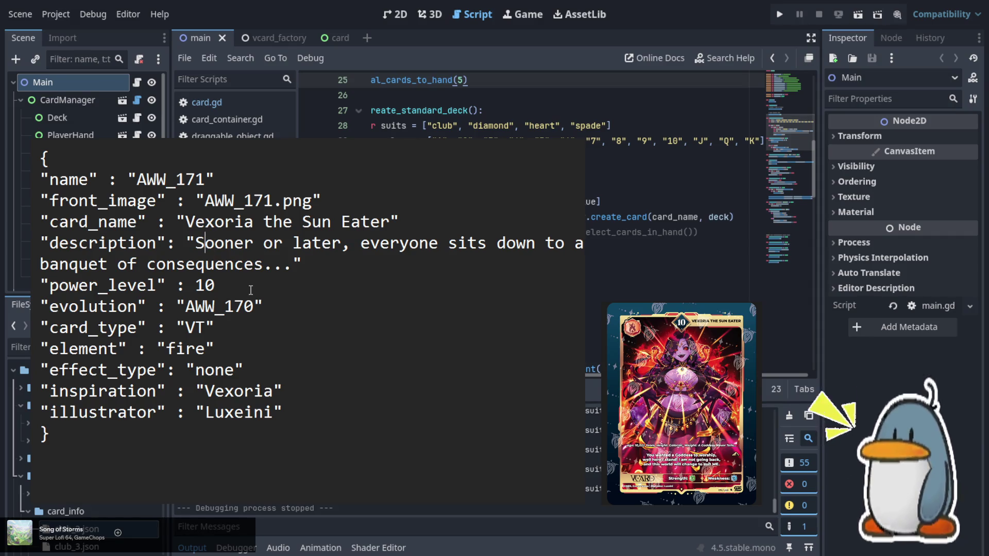
{"action": "key", "text": "Left"}
{"action": "key", "text": "Left"}
{"action": "key", "text": "shift+Down"}
{"action": "key", "text": "shift+Right"}
{"action": "key", "text": "shift+Right"}
{"action": "key", "text": "shift+Right"}
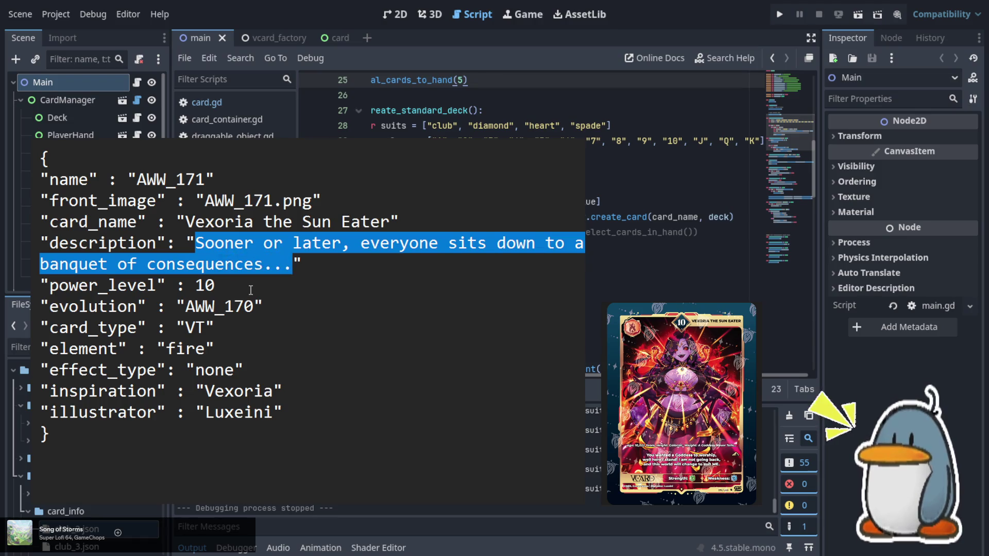
{"action": "key", "text": "BackSpace"}
{"action": "type", "text": "You wanted"}
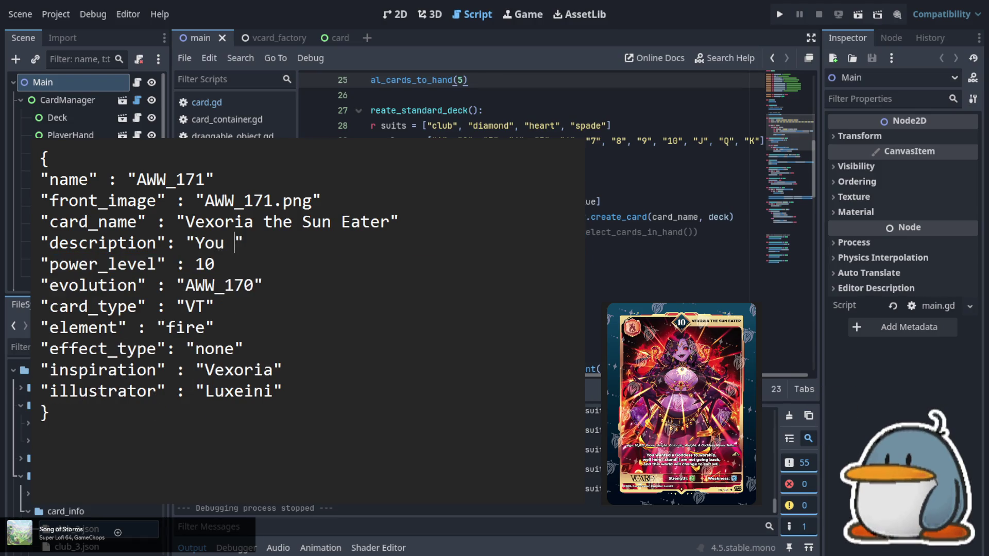
{"action": "type", "text": " a Go"}
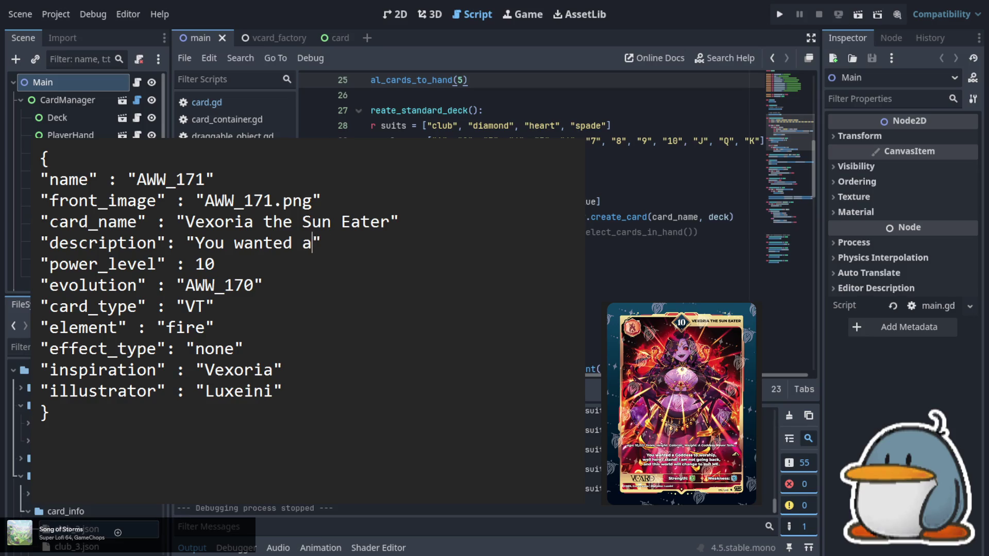
{"action": "type", "text": "dde"}
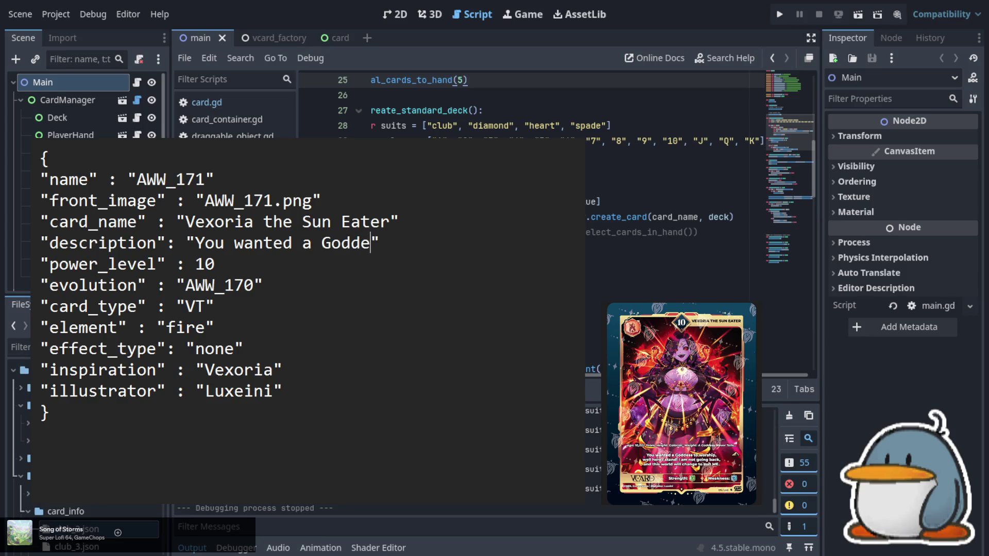
{"action": "type", "text": "ss to worship"}
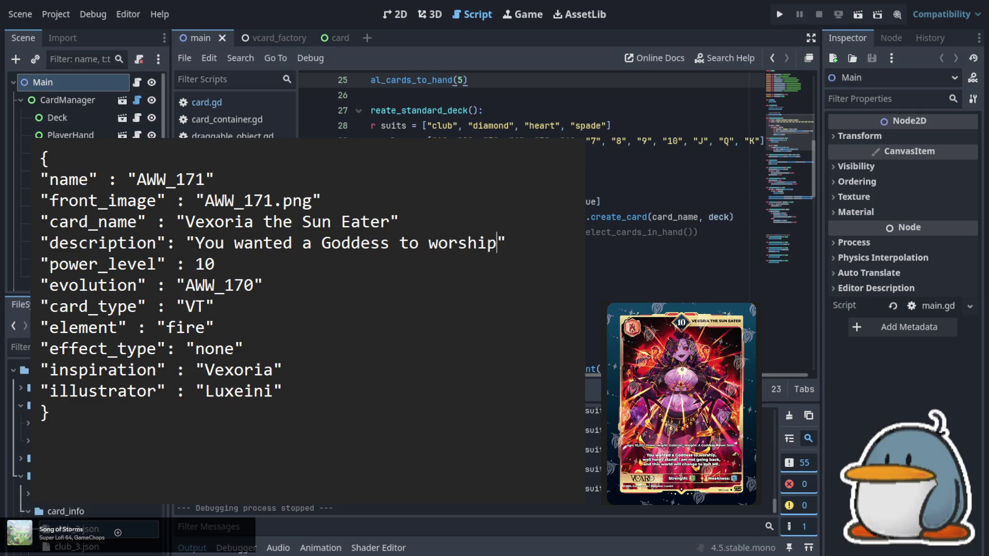
{"action": "type", "text": ", "}
{"action": "type", "text": "well "}
{"action": "type", "text": "here "}
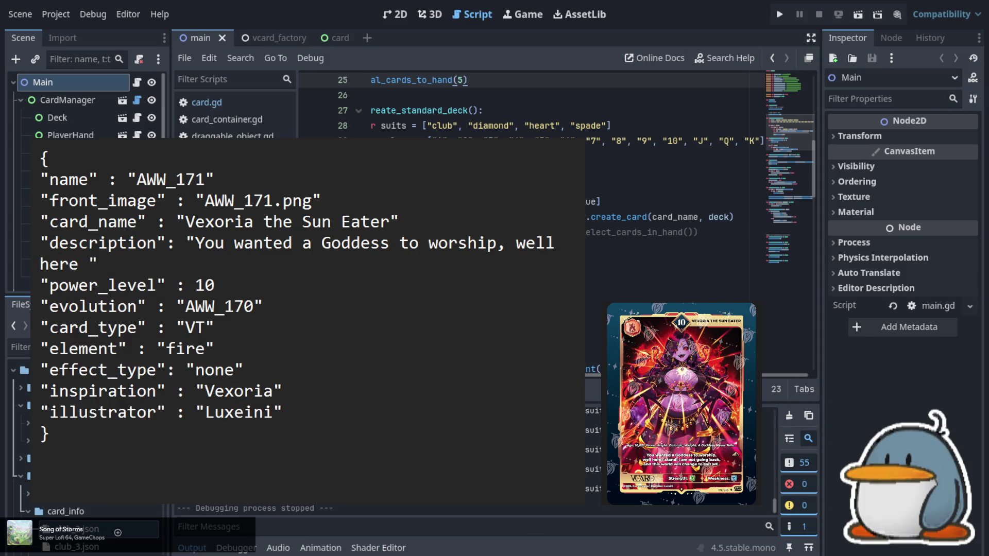
{"action": "type", "text": "I stand"}
{"action": "key", "text": "BackSpace"}
{"action": "type", "text": "! "}
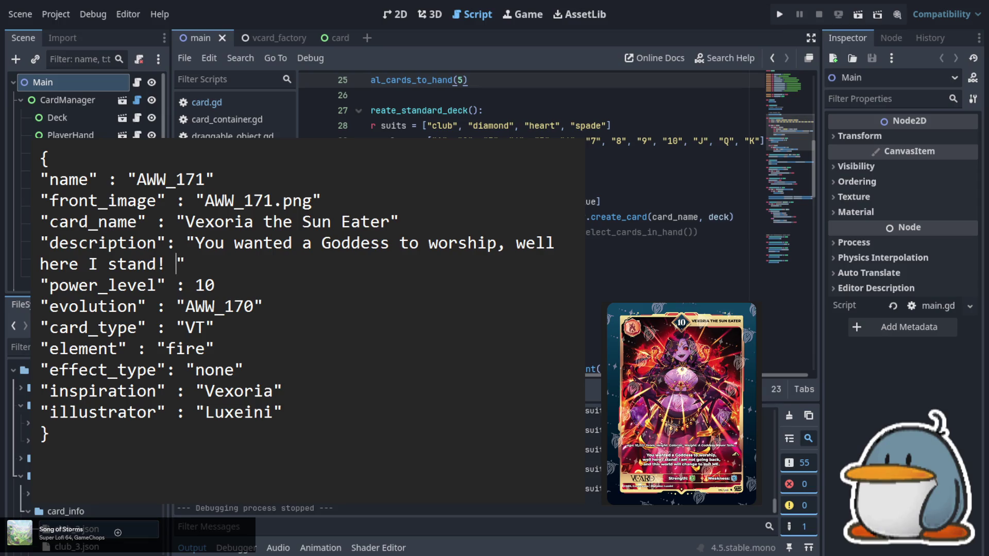
{"action": "type", "text": "I am not "}
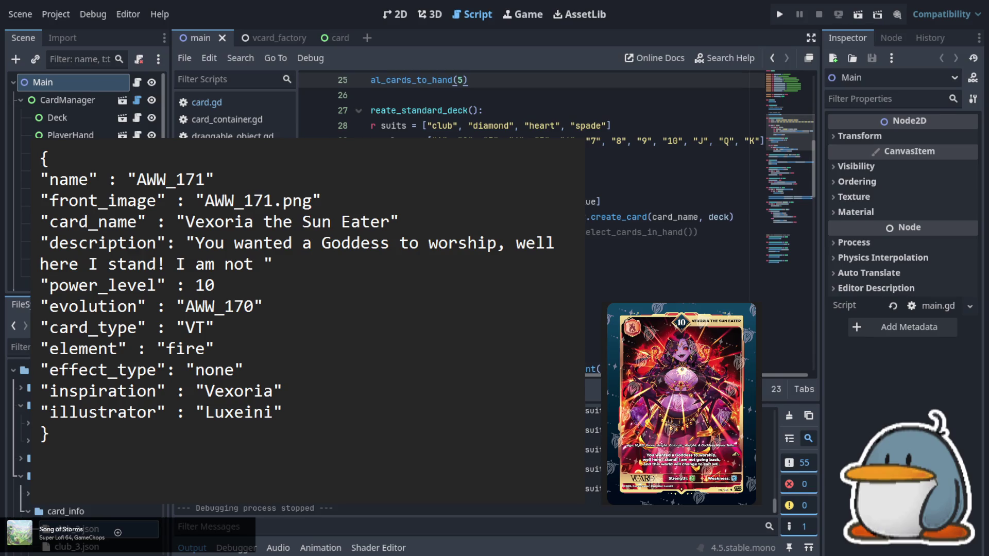
{"action": "type", "text": "going "}
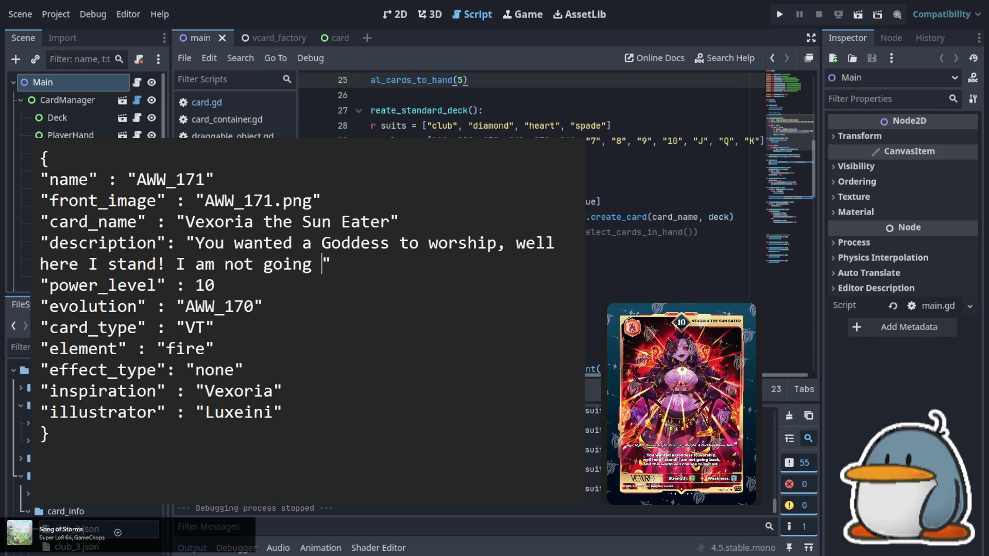
{"action": "type", "text": "back, "}
{"action": "type", "text": "and t"}
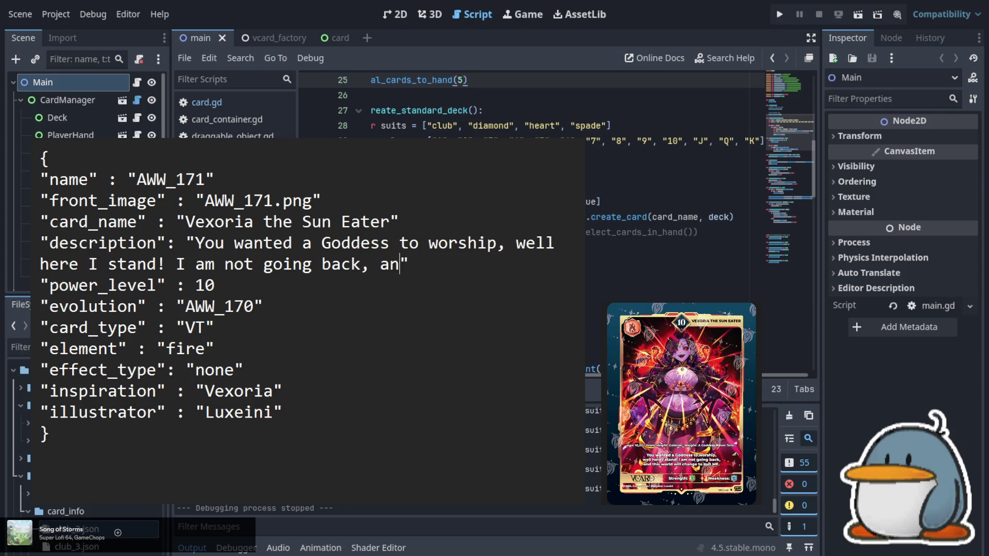
{"action": "type", "text": "his "}
{"action": "type", "text": "world "}
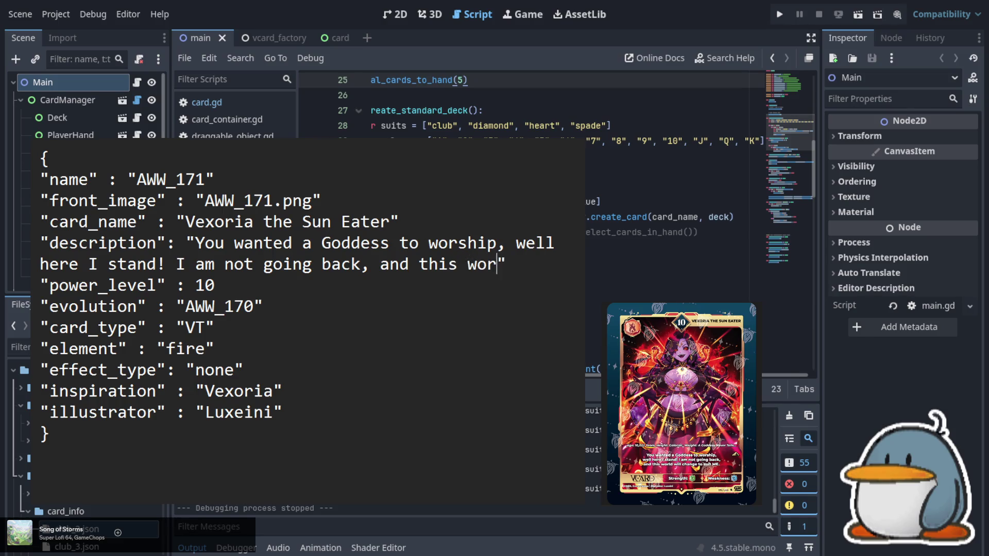
{"action": "type", "text": "will change "}
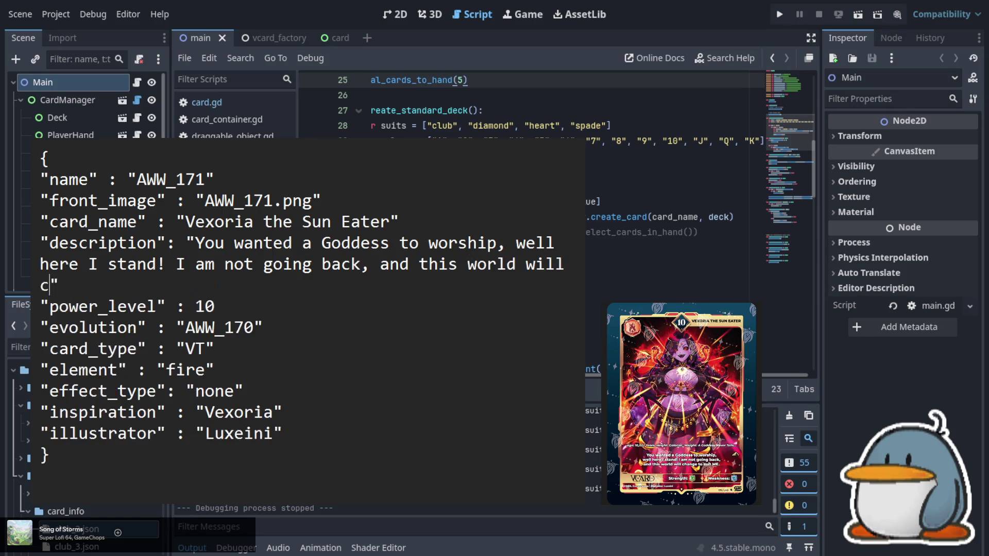
{"action": "type", "text": "to suit M"}
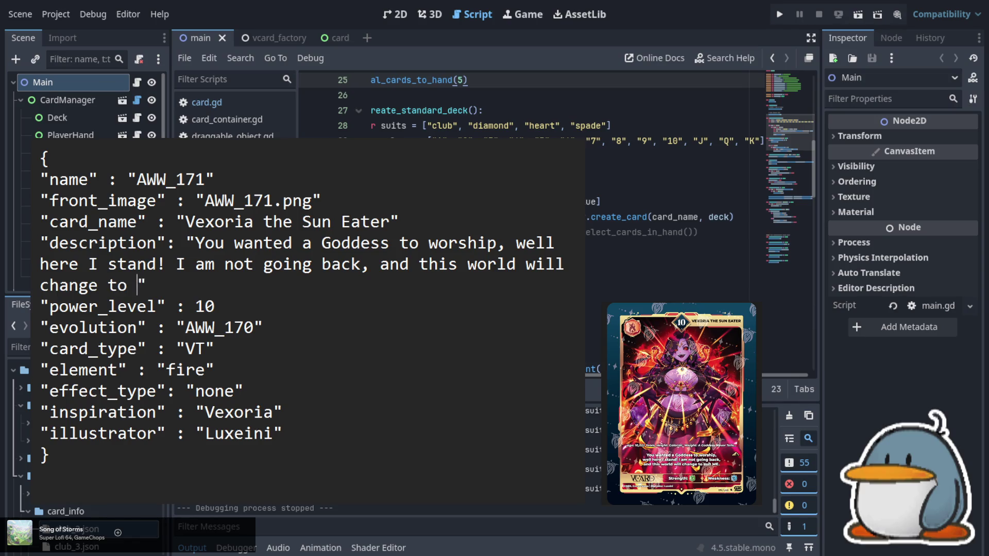
{"action": "type", "text": "E."}
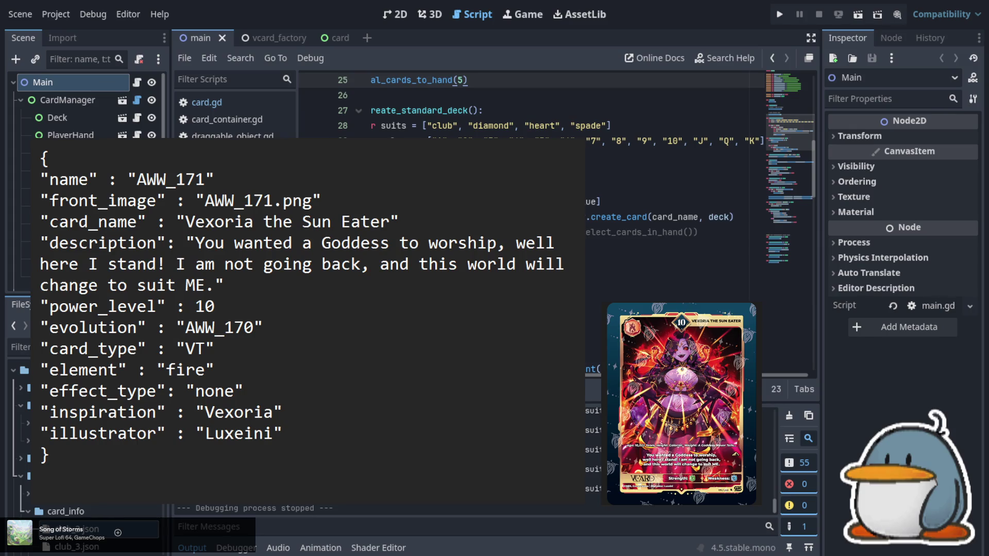
- Change the name and image number to AWW_172 and the card name to Cleo
{"action": "left_click", "coordinate": [207, 179]}
{"action": "key", "text": "BackSpace"}
{"action": "type", "text": "2"}
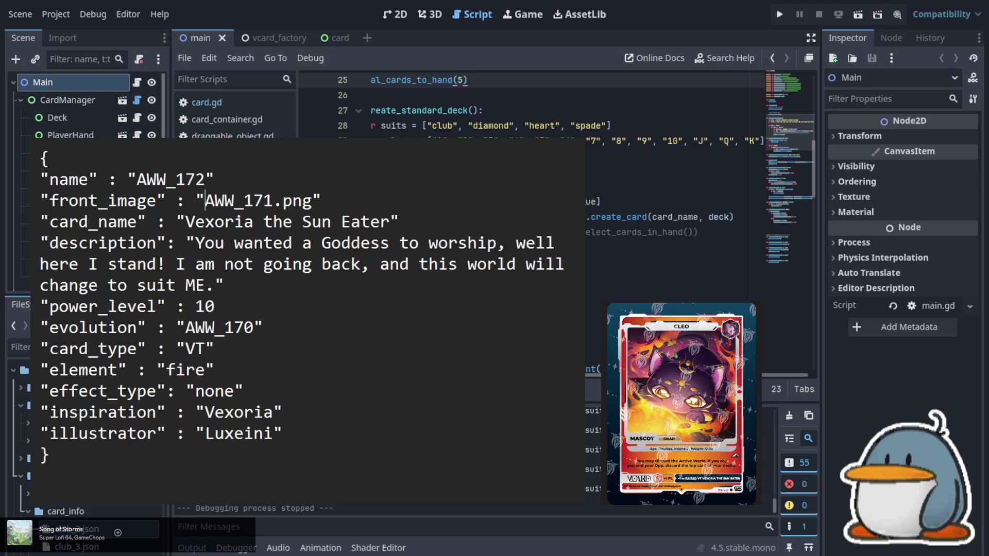
{"action": "left_click", "coordinate": [273, 200]}
{"action": "key", "text": "BackSpace"}
{"action": "type", "text": "2"}
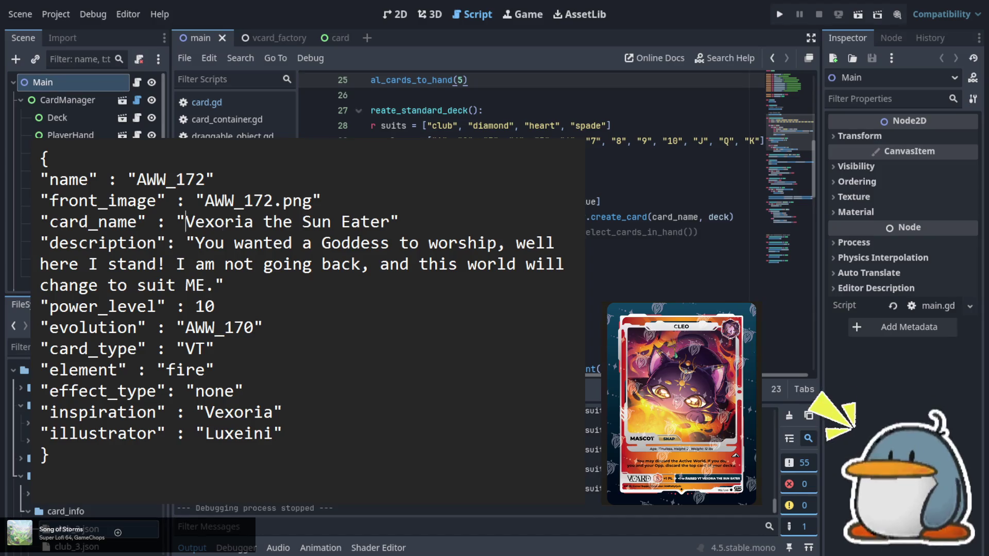
{"action": "left_click_drag", "start_coordinate": [186, 222], "coordinate": [252, 237]}
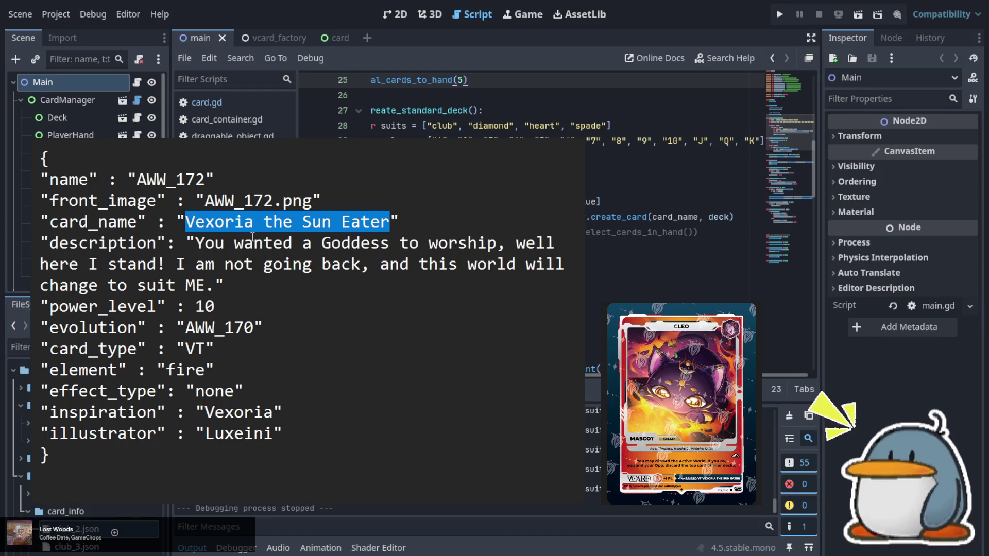
{"action": "type", "text": "Cleo"}
- Set the power level from 10 to 0
{"action": "key", "text": "Down"}
{"action": "key", "text": "Down"}
{"action": "key", "text": "Up"}
{"action": "key", "text": "Left"}
{"action": "key", "text": "Left"}
{"action": "key", "text": "Left"}
{"action": "key", "text": "shift+Down"}
{"action": "key", "text": "Down"}
{"action": "key", "text": "Down"}
{"action": "key", "text": "shift+Right"}
{"action": "key", "text": "shift+Right"}
{"action": "key", "text": "shift+Left"}
{"action": "key", "text": "Delete"}
{"action": "key", "text": "Down"}
{"action": "key", "text": "Left"}
{"action": "key", "text": "Left"}
{"action": "key", "text": "Left"}
{"action": "key", "text": "Left"}
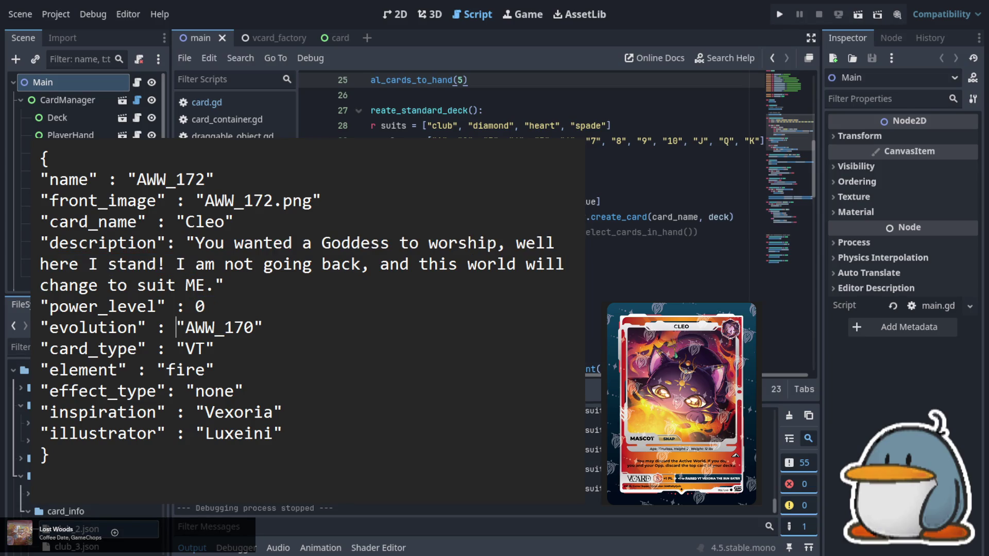
- Rename the evolution key to pair and change its value to AWW_169
{"action": "key", "text": "shift+Right"}
{"action": "key", "text": "ctrl+shift+Left"}
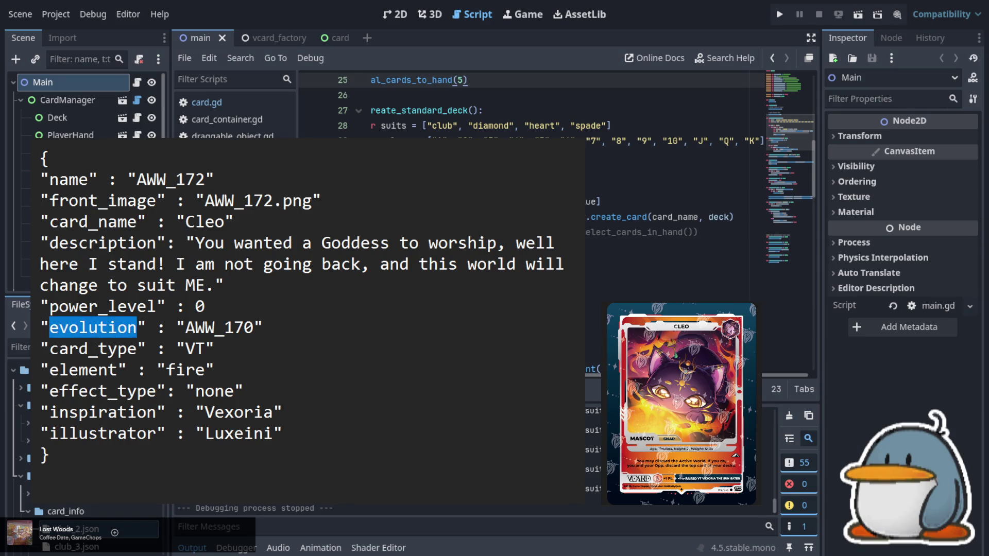
{"action": "type", "text": "pair"}
{"action": "key", "text": "Right"}
{"action": "key", "text": "Right"}
{"action": "key", "text": "Right"}
{"action": "key", "text": "shift+Right"}
{"action": "key", "text": "shift+Right"}
{"action": "key", "text": "ctrl+shift+Right"}
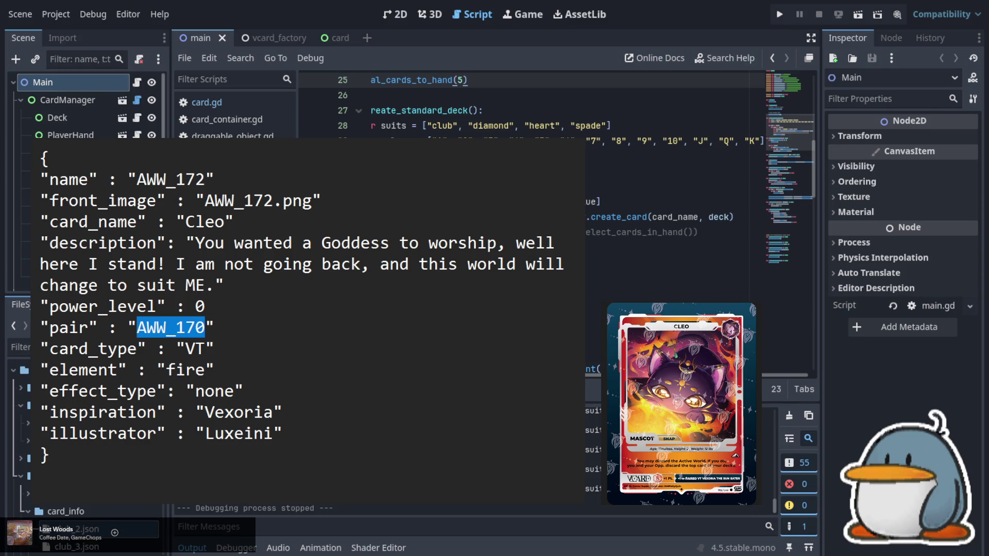
{"action": "key", "text": "Right"}
{"action": "key", "text": "shift+Left"}
{"action": "key", "text": "shift+Left"}
{"action": "type", "text": "69"}
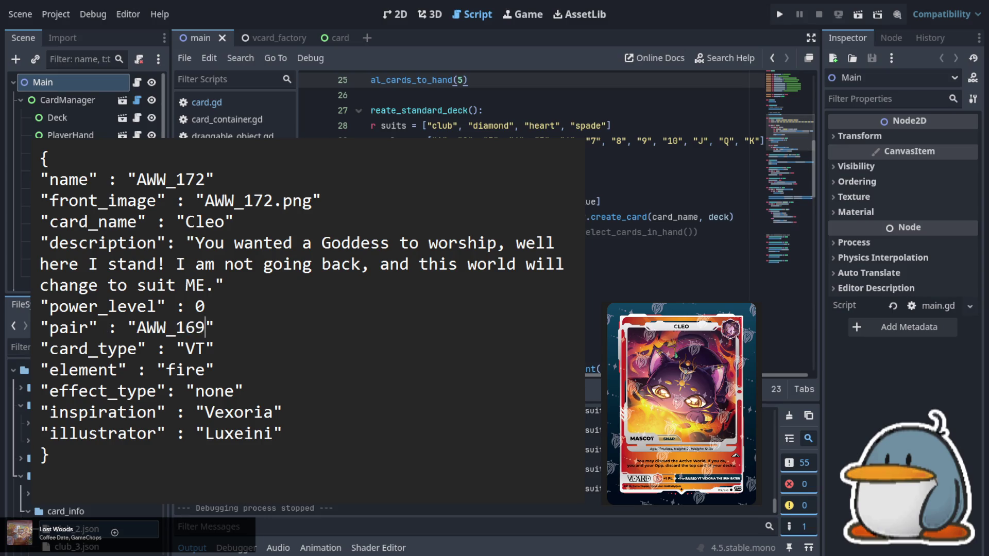
- Set card type to Mascot, effect type to snap, and enter the new illustrator credit
{"action": "key", "text": "Down"}
{"action": "key", "text": "shift+Left"}
{"action": "key", "text": "shift+Left"}
{"action": "type", "text": "Mascot"}
{"action": "key", "text": "Down"}
{"action": "key", "text": "Down"}
{"action": "key", "text": "Left"}
{"action": "key", "text": "shift+Left"}
{"action": "key", "text": "shift+Left"}
{"action": "key", "text": "shift+Left"}
{"action": "type", "text": "snap"}
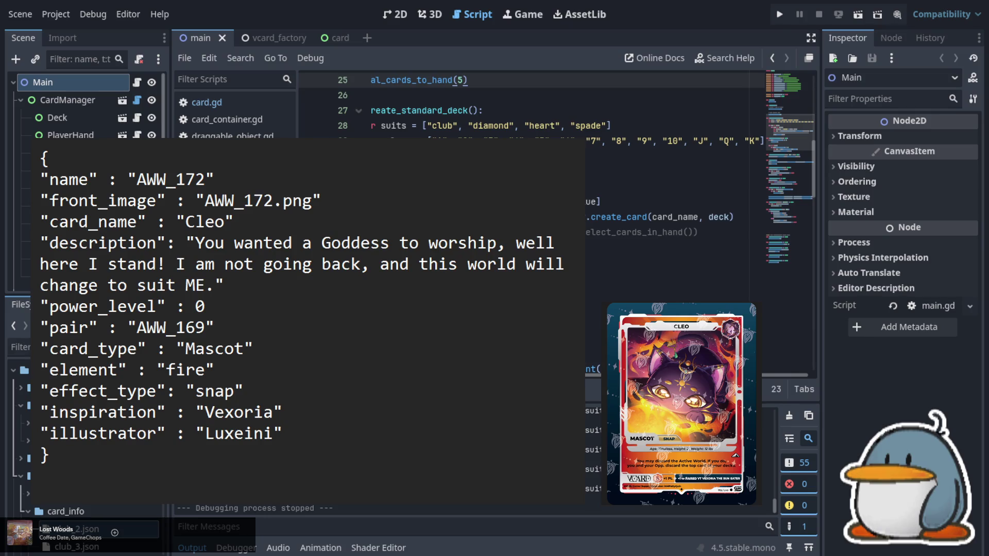
{"action": "key", "text": "Down"}
{"action": "key", "text": "Right"}
{"action": "key", "text": "Right"}
{"action": "key", "text": "Right"}
{"action": "key", "text": "shift+Left"}
{"action": "key", "text": "shift+Left"}
{"action": "key", "text": "shift+Left"}
{"action": "type", "text": "iAM"}
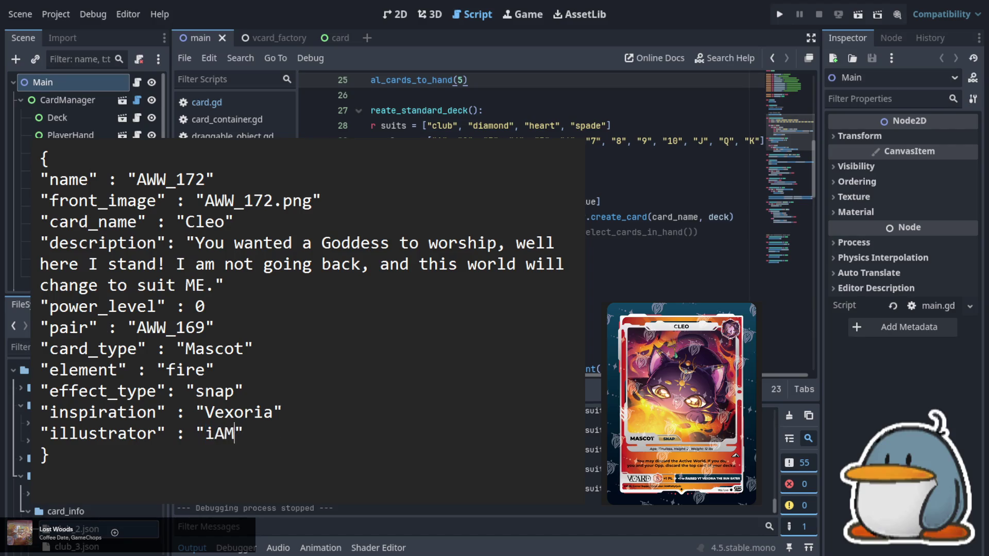
{"action": "type", "text": "Patty"}
{"action": "type", "text": "Quin"}
- Replace the description with 'You may discard the Active World. If you do, you and your Opp. discard the top card of your decks.'
{"action": "left_click", "coordinate": [284, 412]}
{"action": "key", "text": "Up"}
{"action": "key", "text": "Up"}
{"action": "key", "text": "Up"}
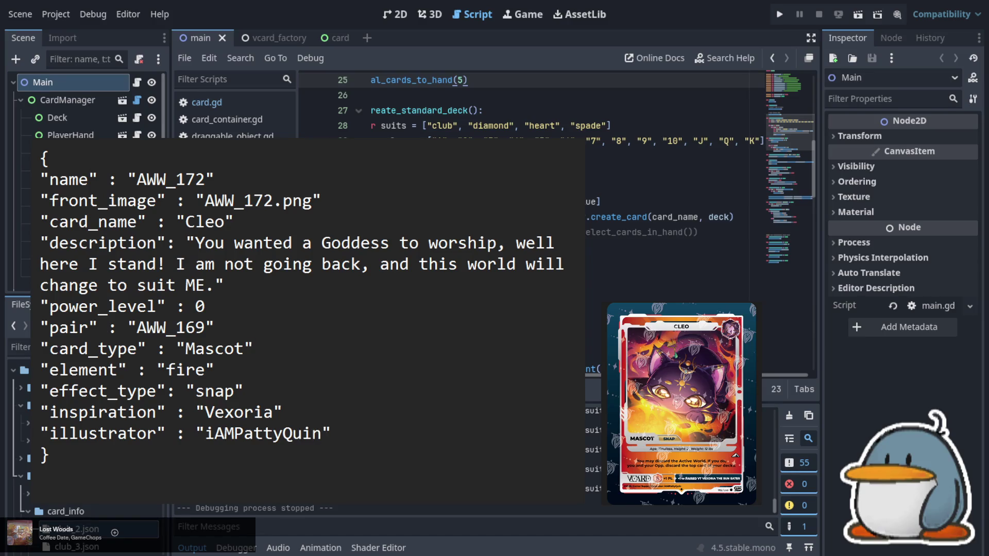
{"action": "key", "text": "Left"}
{"action": "key", "text": "shift+Up"}
{"action": "key", "text": "shift+Up"}
{"action": "key", "text": "shift+Left"}
{"action": "key", "text": "shift+Left"}
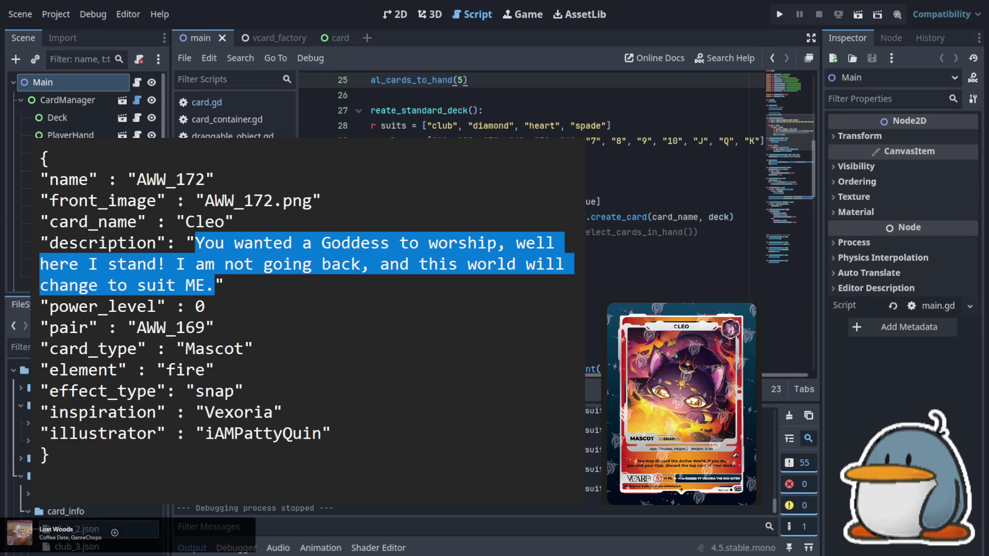
{"action": "type", "text": "You may disc"}
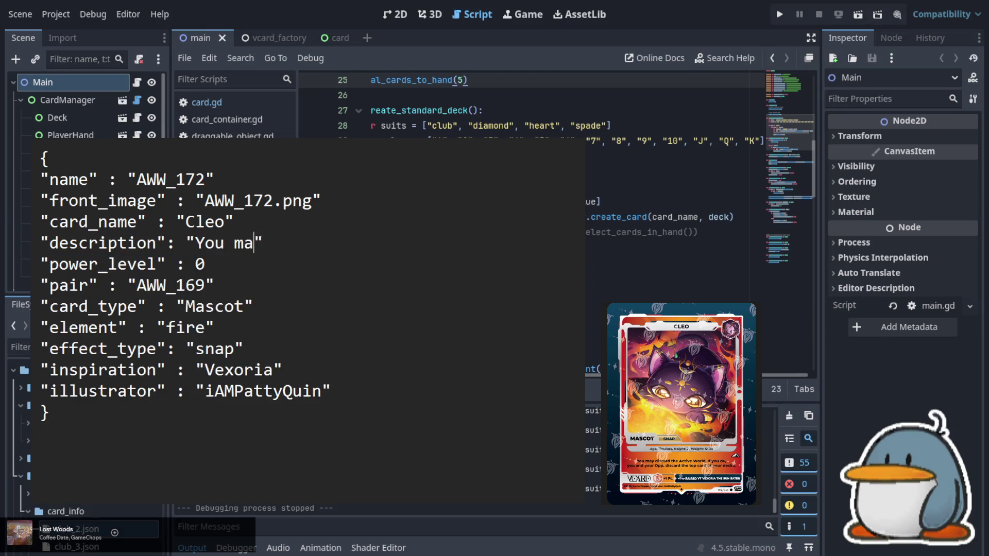
{"action": "type", "text": "ard the"}
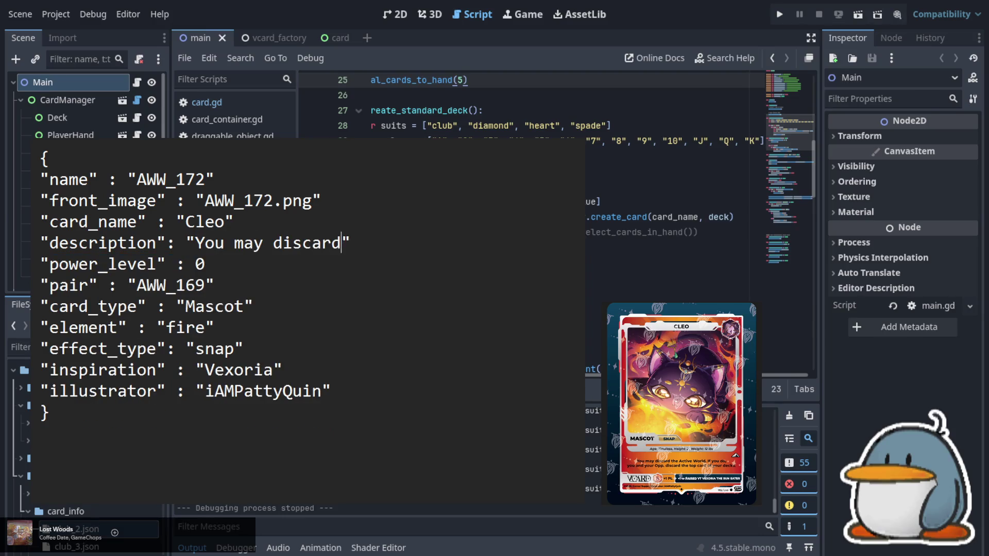
{"action": "type", "text": " Active "}
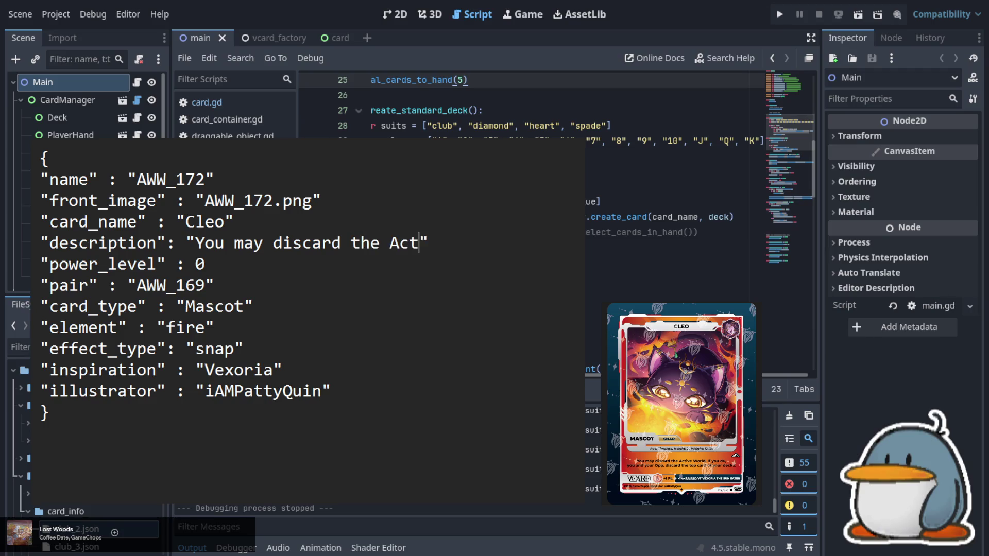
{"action": "type", "text": "Worlk"}
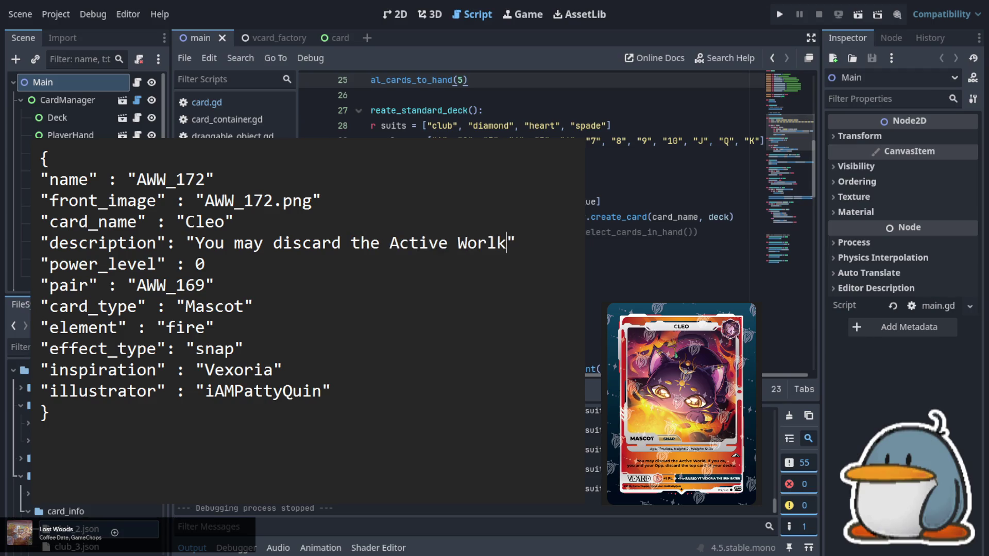
{"action": "key", "text": "BackSpace"}
{"action": "type", "text": "d"}
{"action": "type", "text": ". If you"}
{"action": "type", "text": " do"}
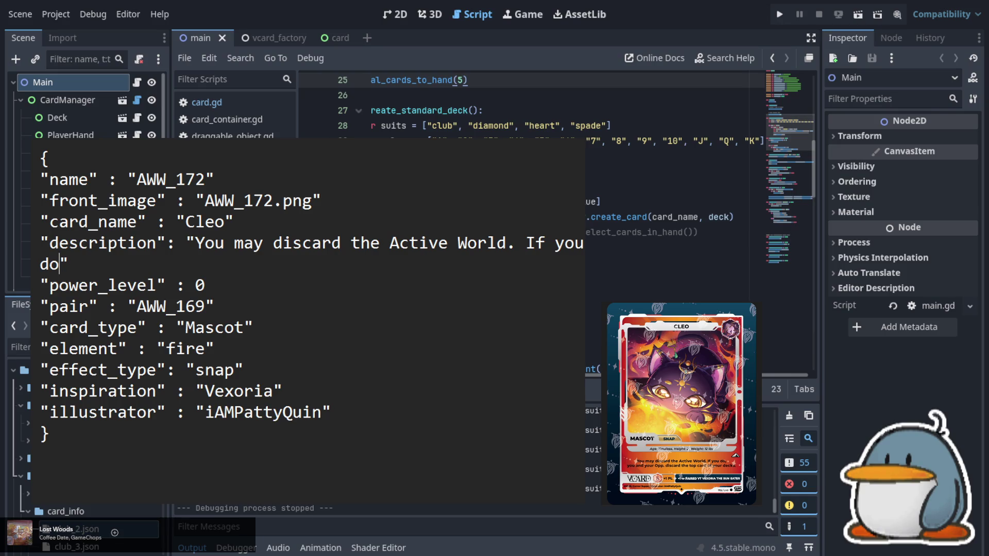
{"action": "type", "text": ", you and you"}
{"action": "type", "text": "r Opp."}
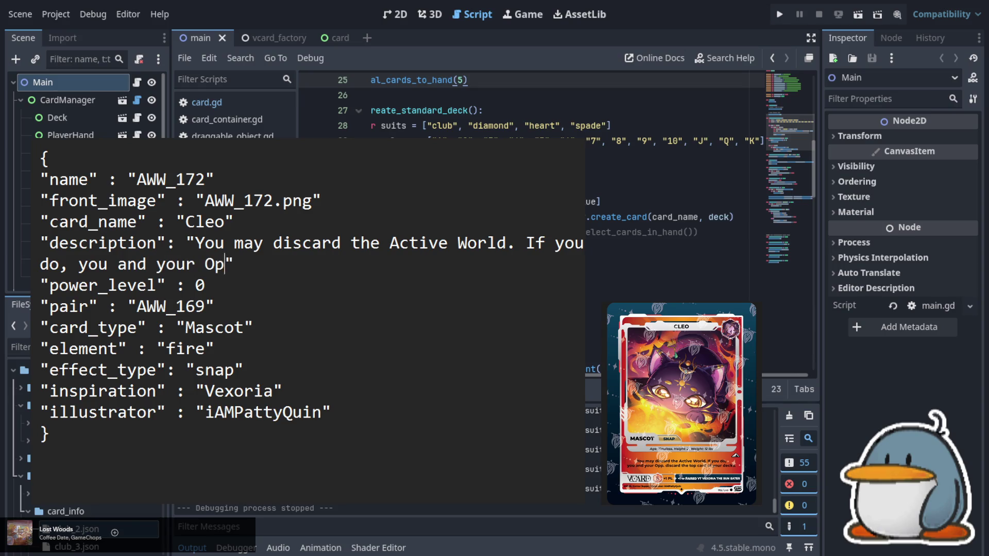
{"action": "type", "text": " discard the t"}
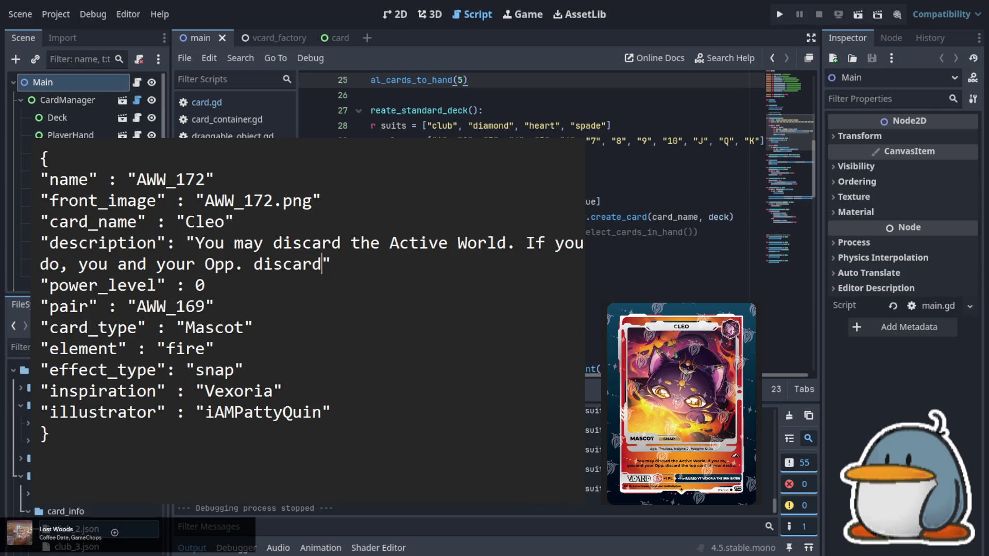
{"action": "type", "text": "op card "}
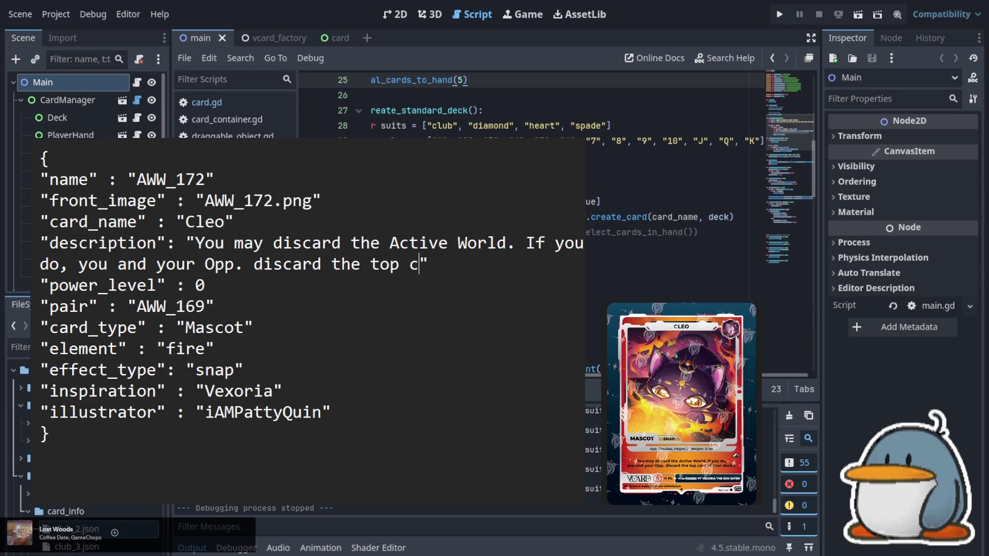
{"action": "type", "text": "of your ded"}
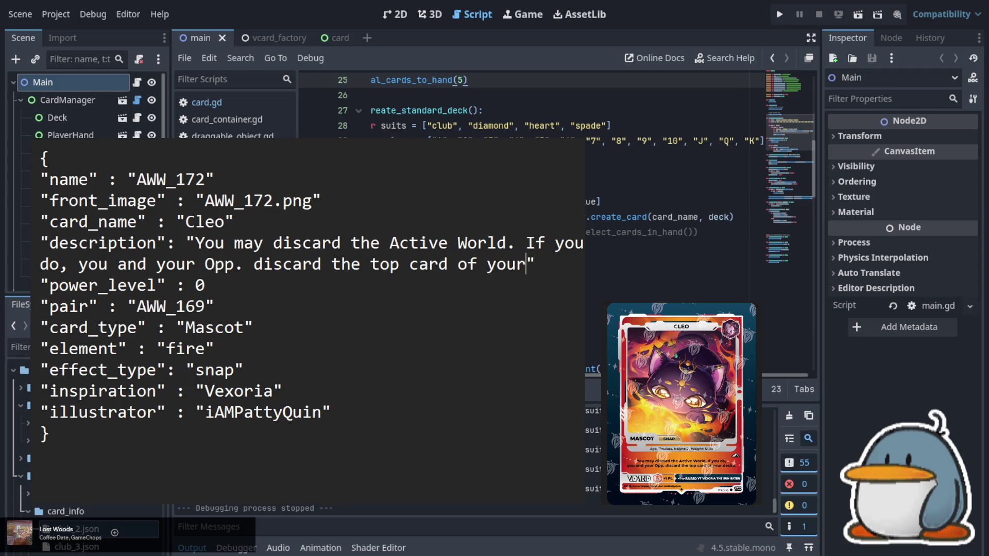
{"action": "key", "text": "BackSpace"}
{"action": "type", "text": "eck"}
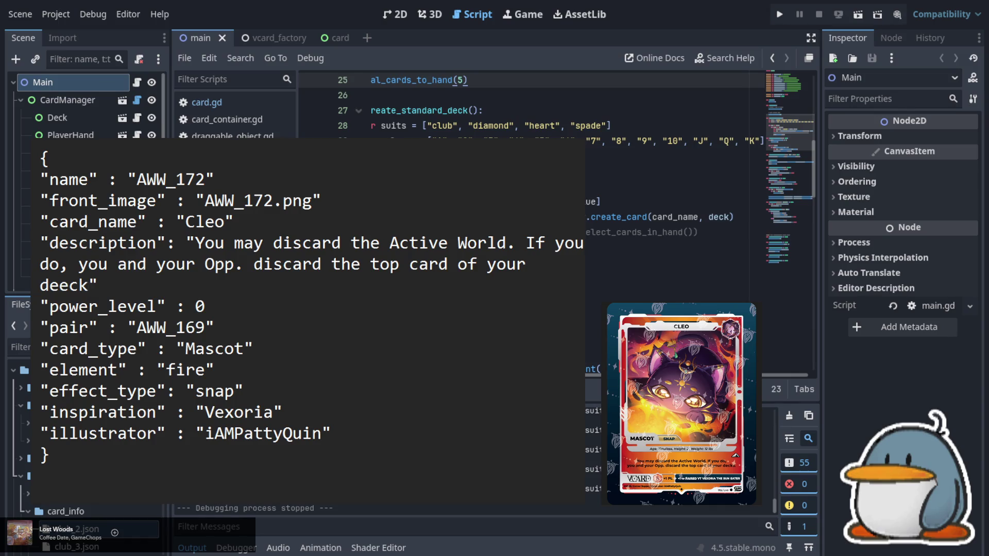
{"action": "key", "text": "BackSpace"}
{"action": "key", "text": "BackSpace"}
{"action": "key", "text": "BackSpace"}
{"action": "type", "text": "cks"}
{"action": "type", "text": "."}
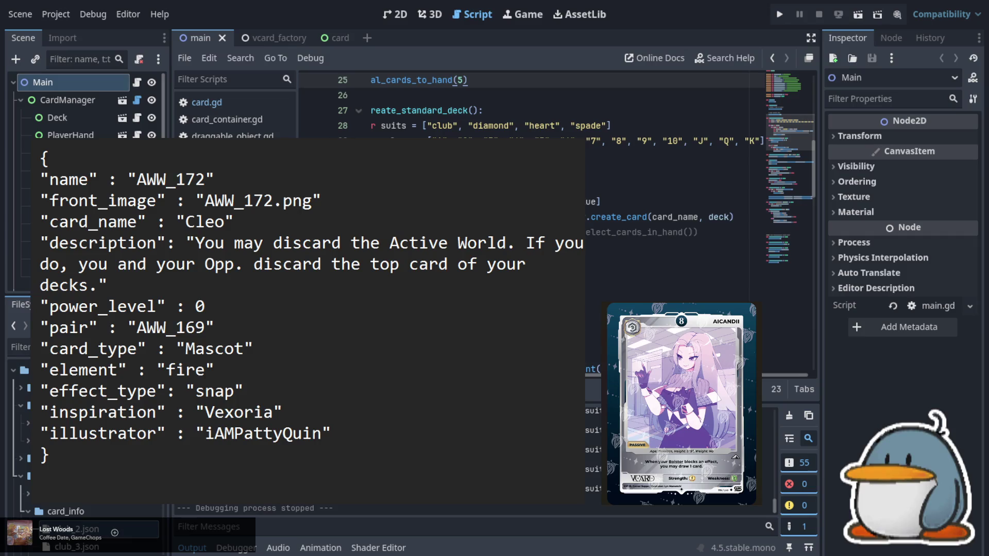
- Place the cursor on the fire element value
{"action": "left_click", "coordinate": [207, 370]}
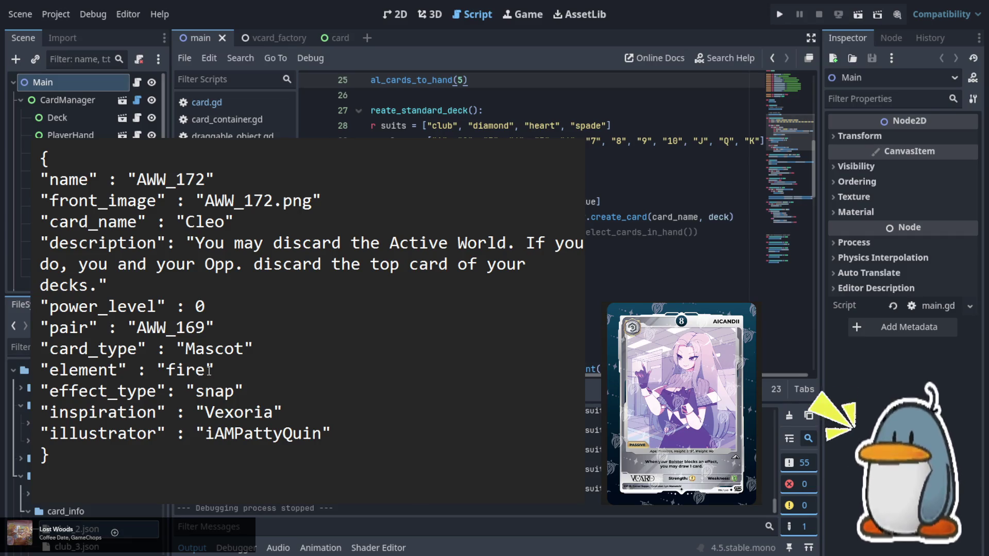
- Set element to platinum, card type to VT, and replace pair AWW_169 with evolution none
{"action": "key", "text": "shift+Left"}
{"action": "key", "text": "shift+Left"}
{"action": "key", "text": "shift+Left"}
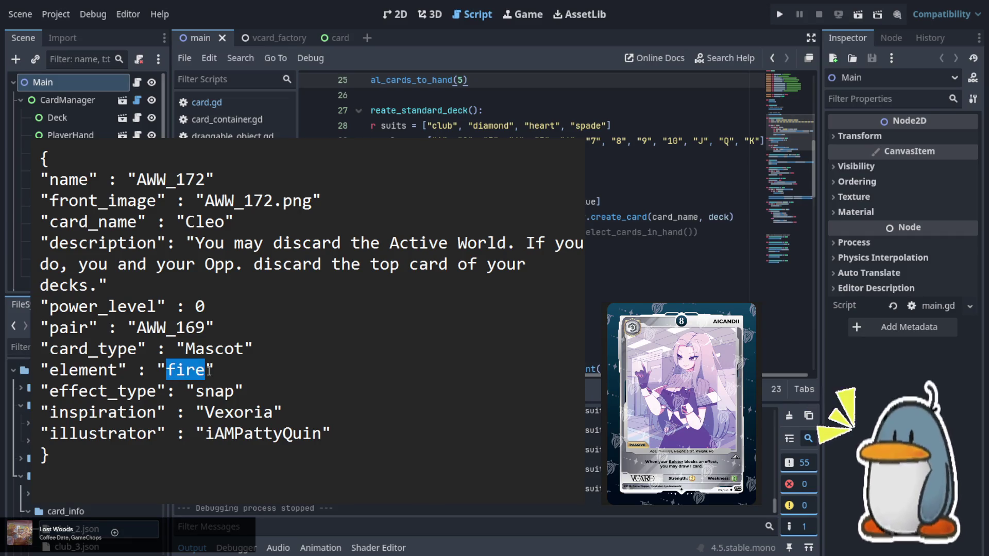
{"action": "type", "text": "platinum"}
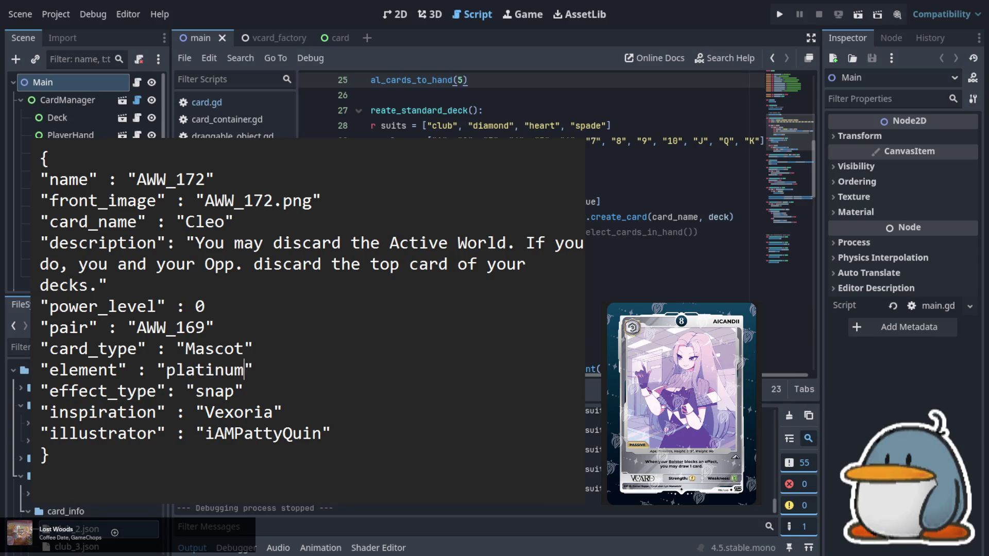
{"action": "key", "text": "Down"}
{"action": "key", "text": "Left"}
{"action": "key", "text": "Right"}
{"action": "key", "text": "shift+Left"}
{"action": "key", "text": "shift+Left"}
{"action": "key", "text": "shift+Left"}
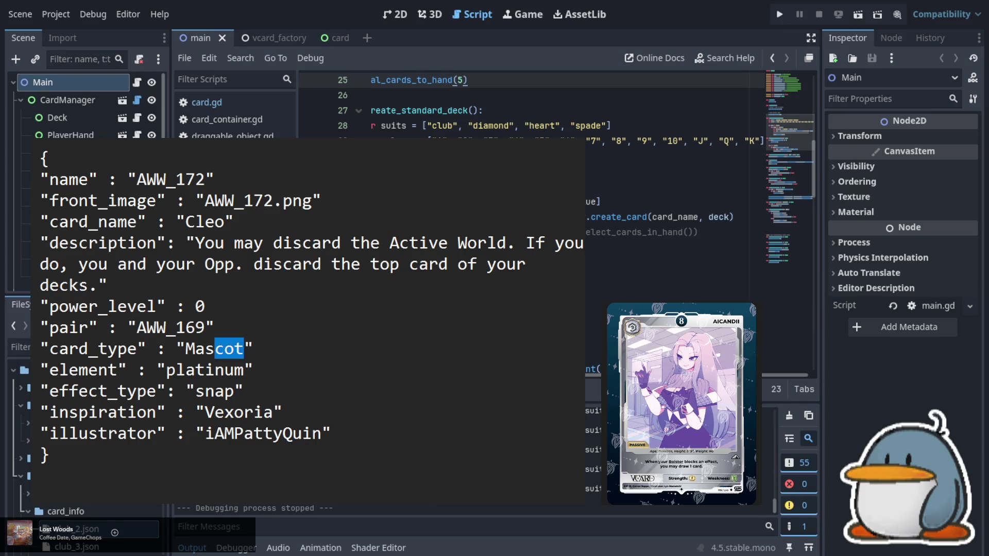
{"action": "type", "text": "VT"}
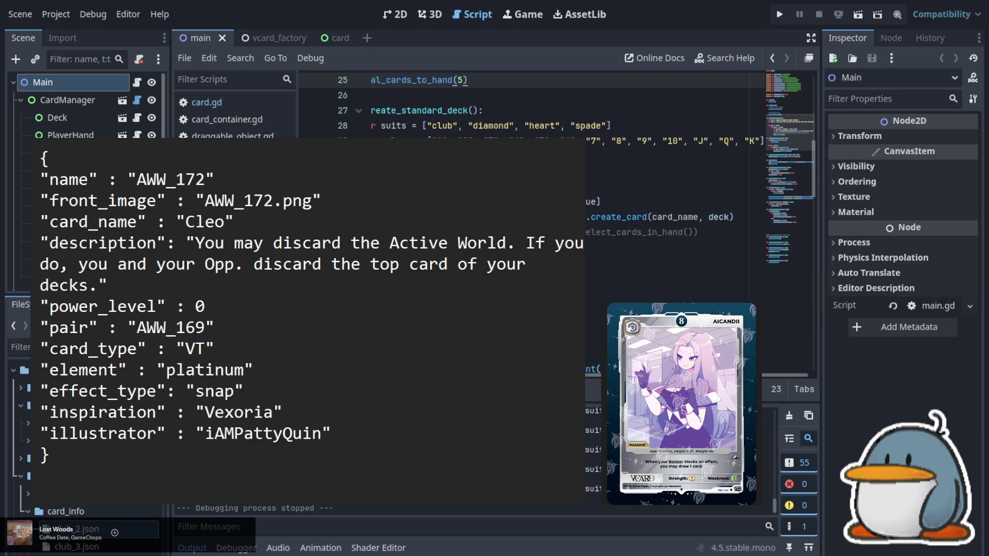
{"action": "key", "text": "shift+Left"}
{"action": "key", "text": "shift+Left"}
{"action": "key", "text": "shift+Left"}
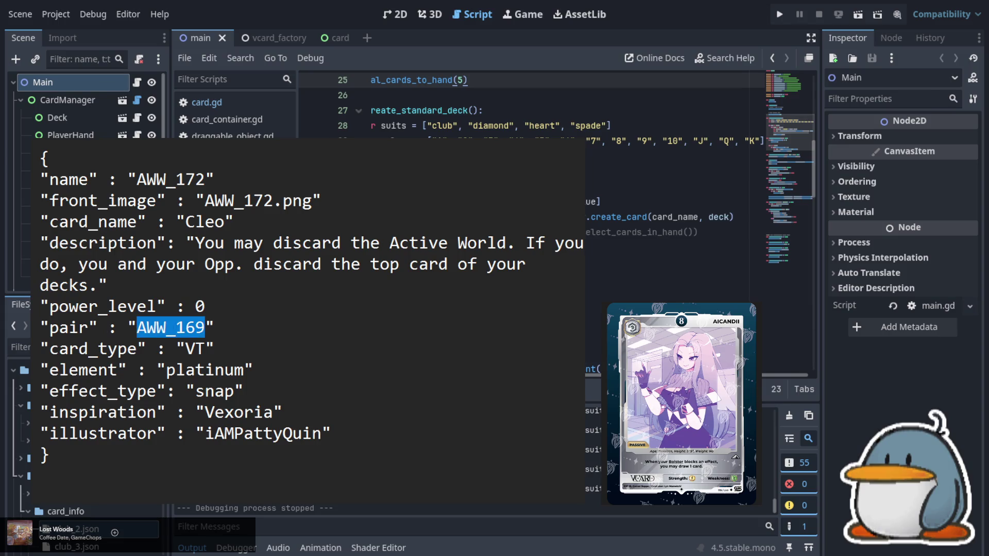
{"action": "type", "text": "none"}
{"action": "key", "text": "Left"}
{"action": "key", "text": "Left"}
{"action": "key", "text": "Left"}
{"action": "key", "text": "shift+Left"}
{"action": "key", "text": "shift+Left"}
{"action": "key", "text": "shift+Left"}
{"action": "type", "text": "evolution"}
- Set the power level to 8 and the card name to AiCandii
{"action": "key", "text": "Up"}
{"action": "key", "text": "Right"}
{"action": "key", "text": "Right"}
{"action": "key", "text": "Right"}
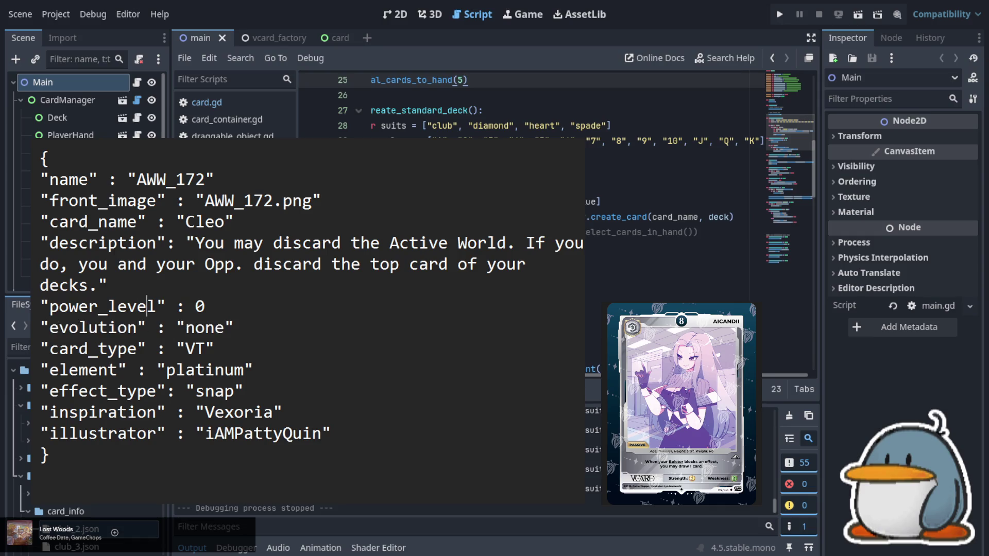
{"action": "key", "text": "BackSpace"}
{"action": "type", "text": "8"}
{"action": "key", "text": "Up"}
{"action": "key", "text": "Up"}
{"action": "key", "text": "Down"}
{"action": "key", "text": "Right"}
{"action": "key", "text": "Right"}
{"action": "key", "text": "shift+Left"}
{"action": "key", "text": "shift+Left"}
{"action": "key", "text": "shift+Left"}
{"action": "key", "text": "shift+Left"}
{"action": "type", "text": "Ai"}
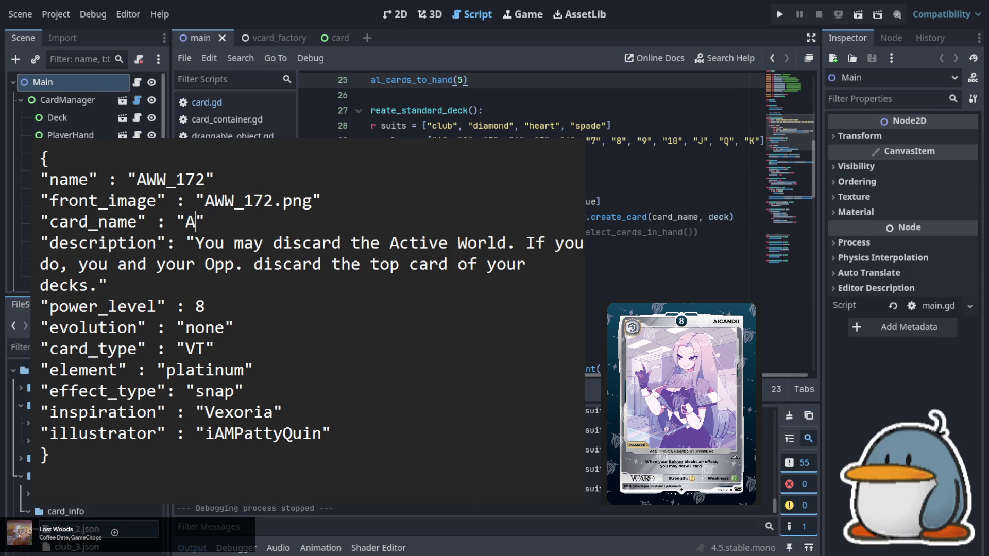
{"action": "type", "text": "Candii"}
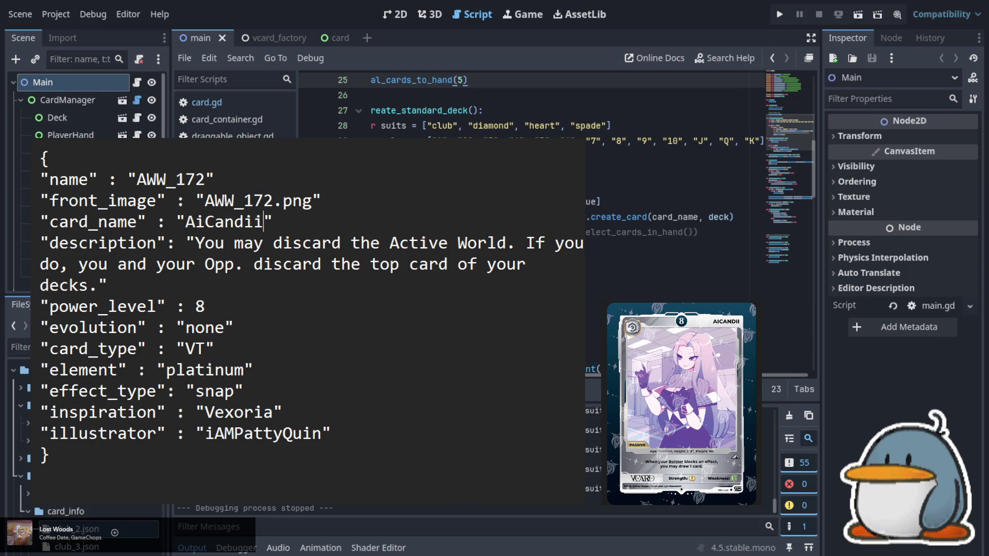
- Change the card number and image file name to AWW_173
{"action": "key", "text": "Up"}
{"action": "key", "text": "Up"}
{"action": "key", "text": "Left"}
{"action": "key", "text": "BackSpace"}
{"action": "type", "text": "3"}
{"action": "key", "text": "Down"}
{"action": "key", "text": "Right"}
{"action": "key", "text": "Right"}
{"action": "key", "text": "Right"}
{"action": "key", "text": "Right"}
{"action": "key", "text": "BackSpace"}
{"action": "type", "text": "3"}
{"action": "key", "text": "Down"}
{"action": "key", "text": "Left"}
{"action": "key", "text": "Left"}
{"action": "key", "text": "Left"}
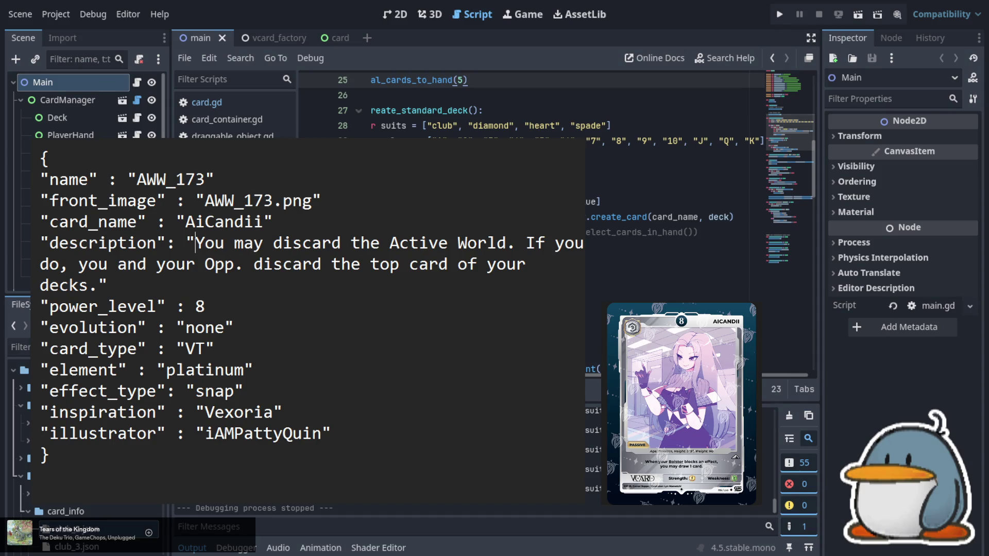
{"action": "key", "text": "shift+End"}
{"action": "key", "text": "shift+Left"}
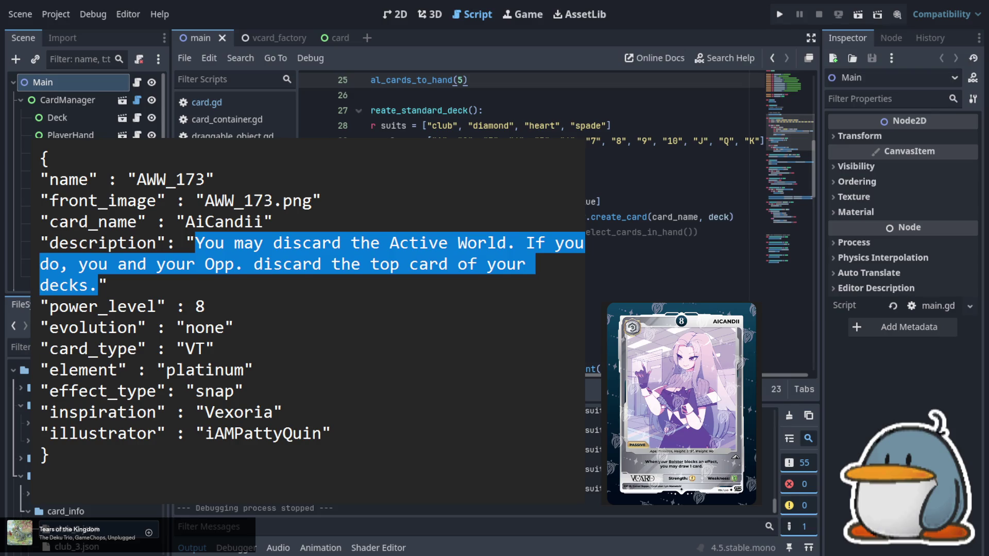
{"action": "key", "text": "Down"}
{"action": "key", "text": "Down"}
{"action": "key", "text": "Down"}
{"action": "key", "text": "Right"}
{"action": "key", "text": "Right"}
{"action": "key", "text": "Right"}
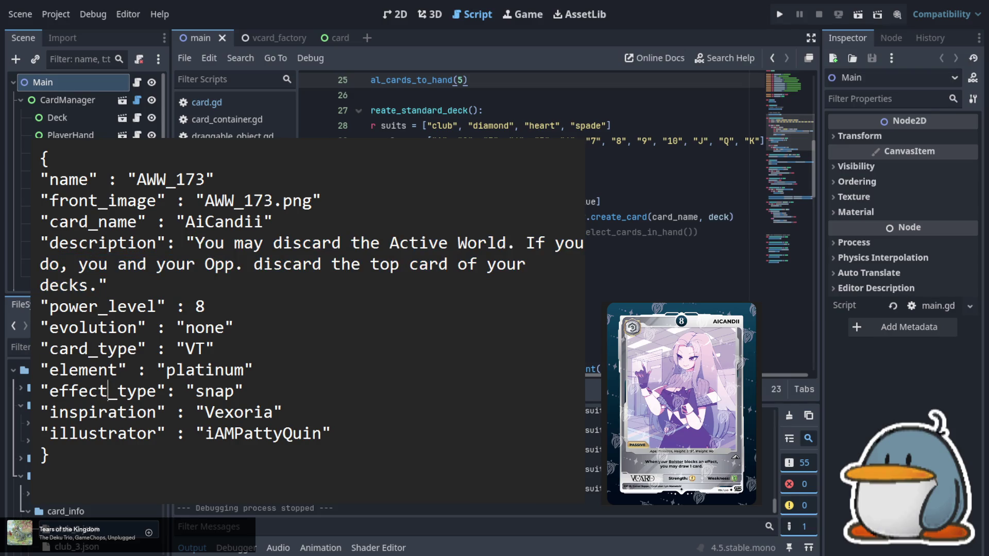
{"action": "key", "text": "shift+Right"}
{"action": "key", "text": "shift+Right"}
{"action": "key", "text": "shift+Right"}
{"action": "key", "text": "shift+Right"}
{"action": "type", "text": "passive"}
{"action": "key", "text": "Down"}
{"action": "key", "text": "End"}
{"action": "key", "text": "shift+Left"}
{"action": "key", "text": "shift+Left"}
{"action": "key", "text": "shift+Left"}
{"action": "key", "text": "shift+Left"}
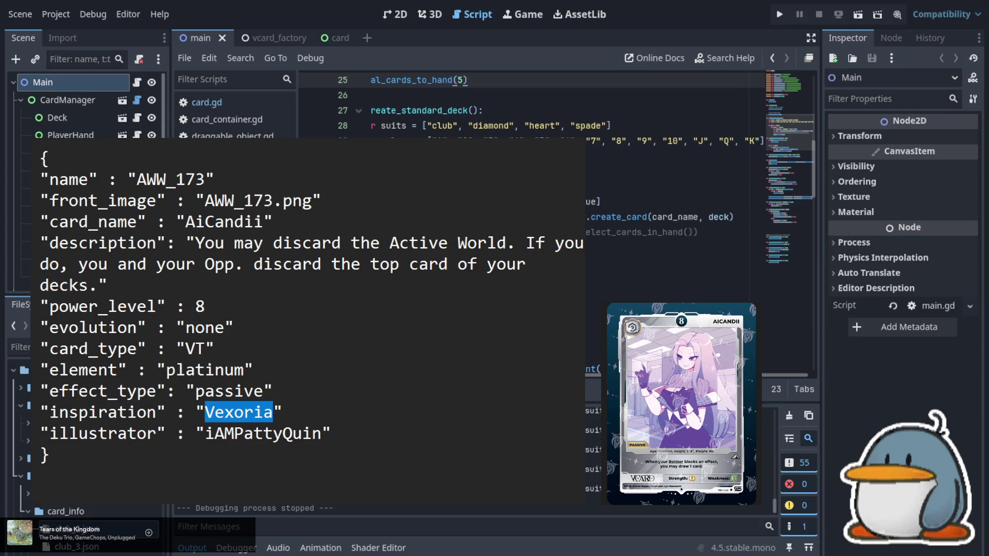
{"action": "type", "text": "AiCandii"}
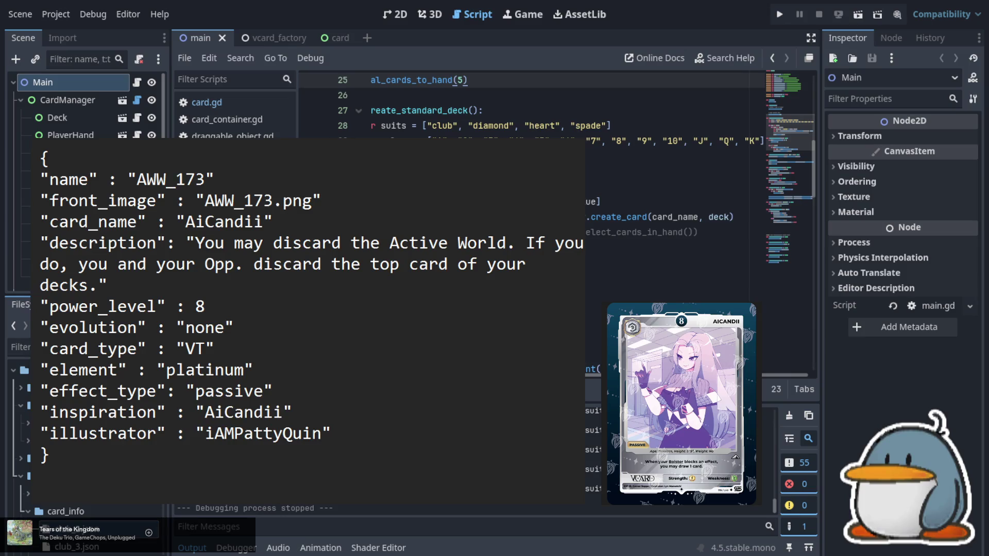
{"action": "key", "text": "Down"}
{"action": "key", "text": "Left"}
{"action": "key", "text": "Left"}
{"action": "key", "text": "Left"}
{"action": "key", "text": "Left"}
{"action": "key", "text": "Left"}
- Replace the illustrator credit with the artist named on the card
{"action": "key", "text": "shift+Right"}
{"action": "key", "text": "shift+Right"}
{"action": "key", "text": "shift+Right"}
{"action": "key", "text": "shift+Right"}
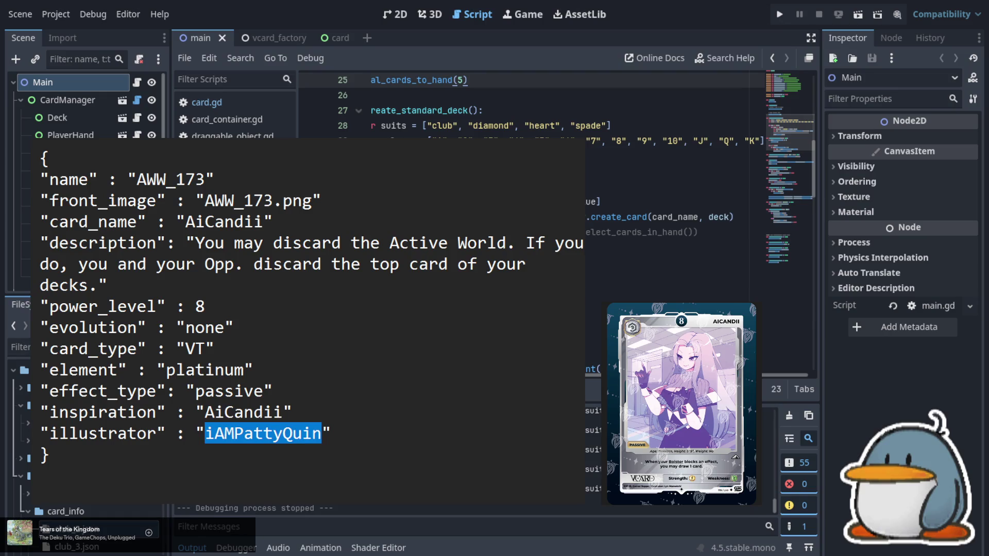
{"action": "type", "text": "Lyn"}
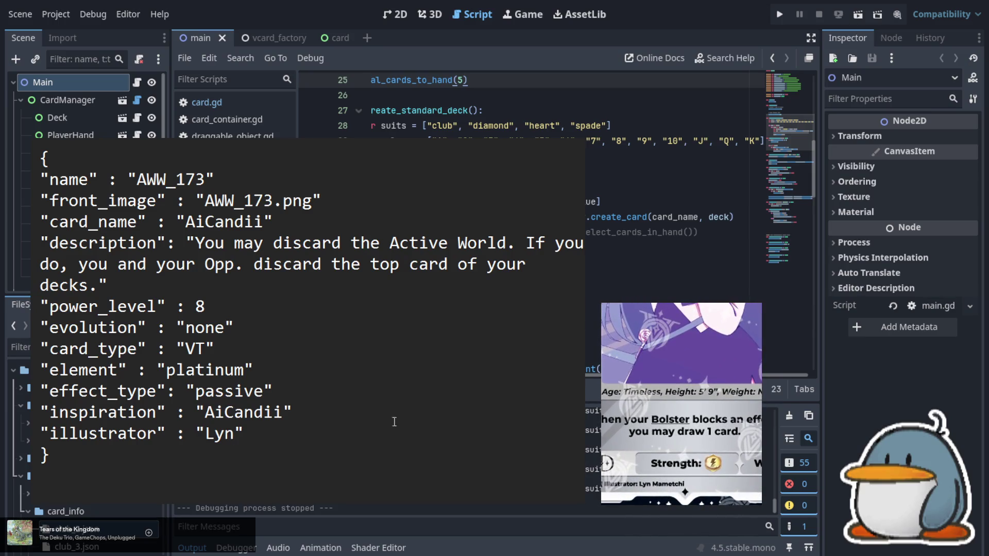
{"action": "type", "text": "Mam"}
{"action": "type", "text": "etchi"}
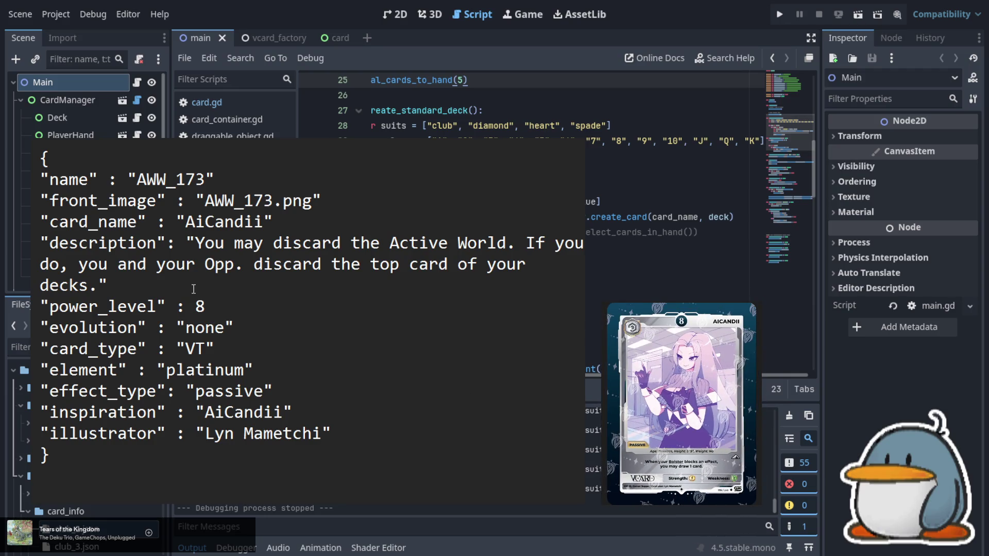
- Replace the description with 'When your Bolster blocks an effect, you may draw 1 card.'
{"action": "left_click", "coordinate": [196, 243]}
{"action": "key", "text": "shift+Down"}
{"action": "key", "text": "shift+Down"}
{"action": "key", "text": "shift+Left"}
{"action": "type", "text": "When you"}
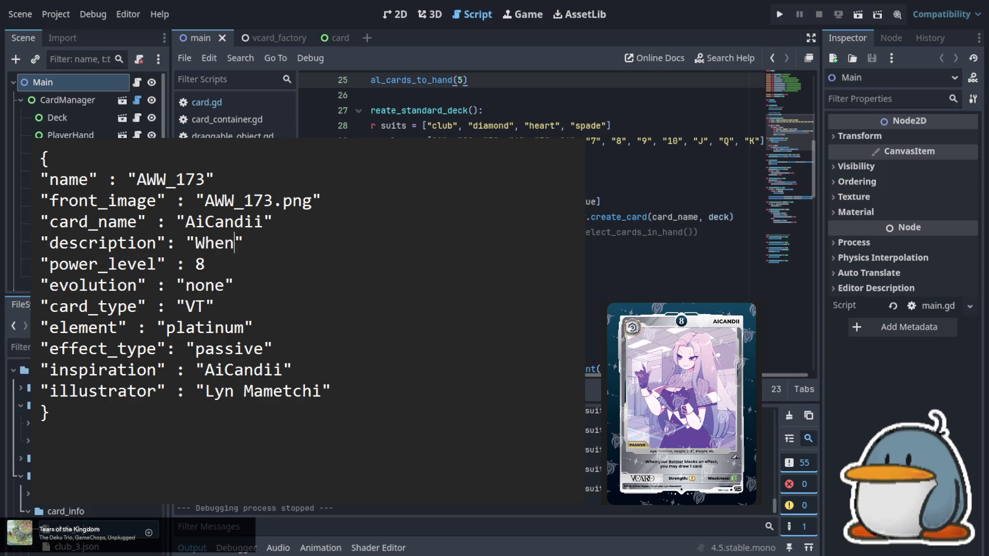
{"action": "type", "text": "r Bolster "}
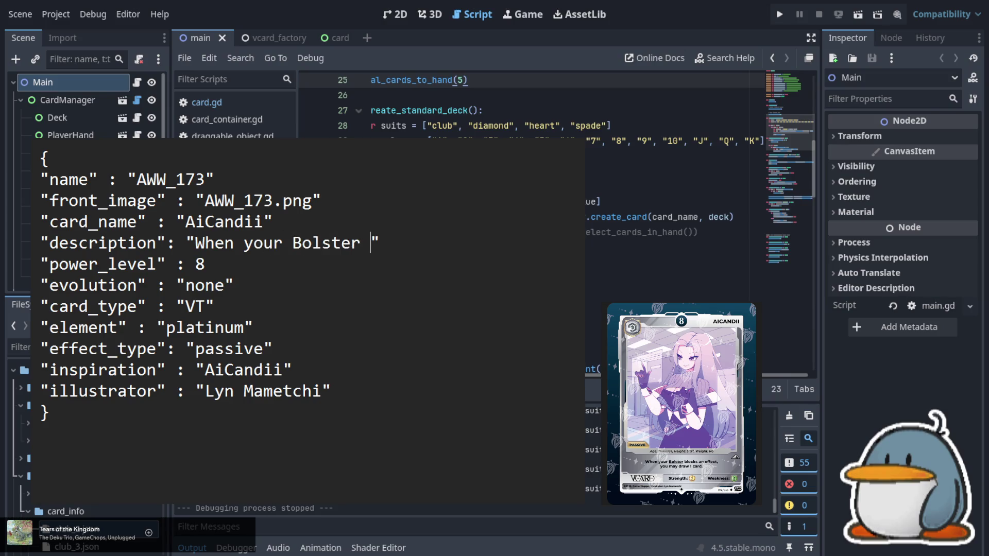
{"action": "type", "text": "blocks an e"}
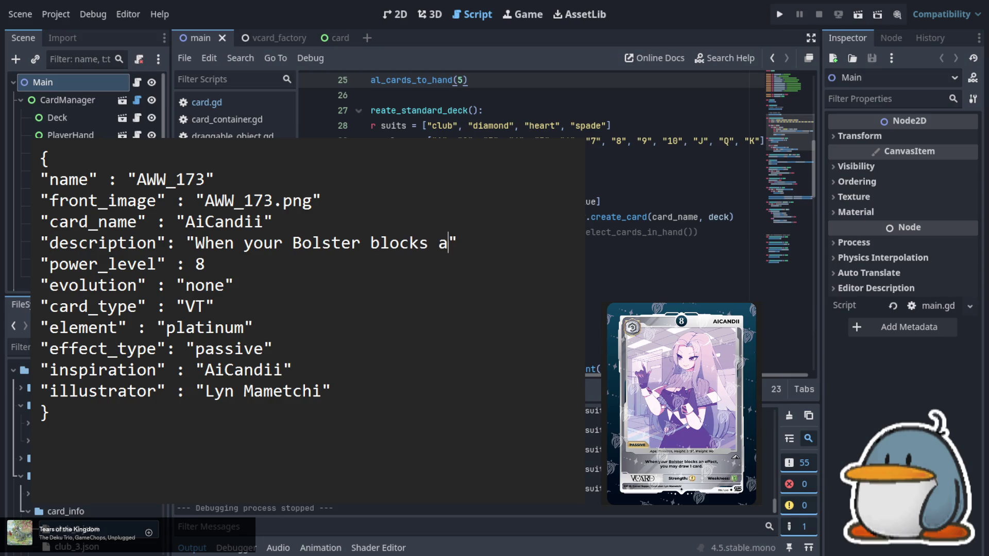
{"action": "type", "text": "ffcet"}
{"action": "key", "text": "BackSpace"}
{"action": "key", "text": "BackSpace"}
{"action": "key", "text": "BackSpace"}
{"action": "type", "text": "ect"}
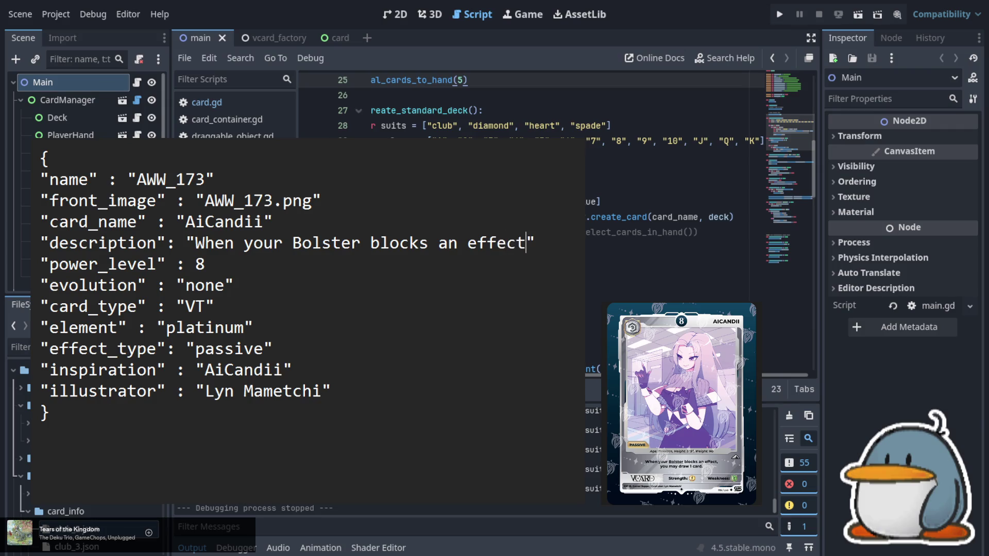
{"action": "type", "text": ", "}
{"action": "type", "text": "you may draw"}
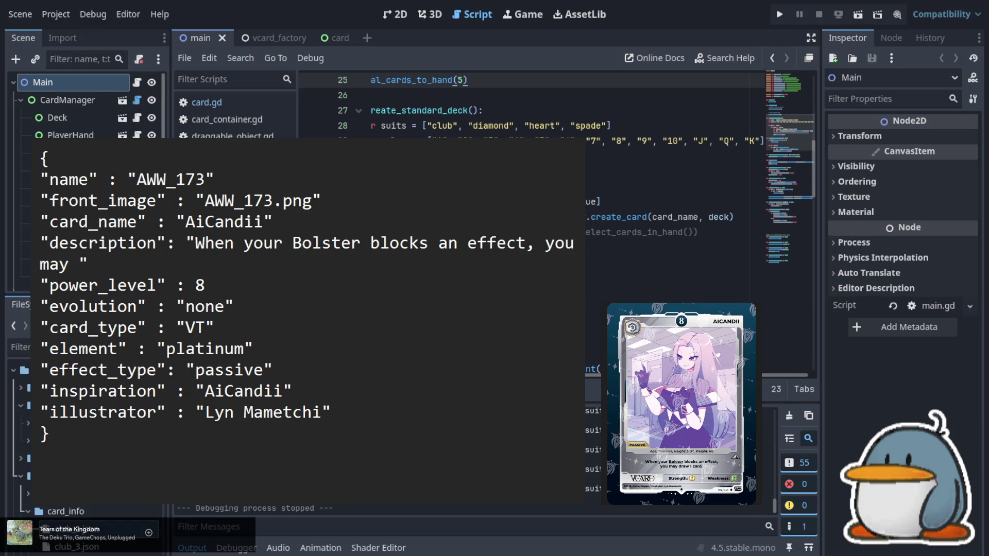
{"action": "type", "text": " 1 card"}
{"action": "type", "text": "."}
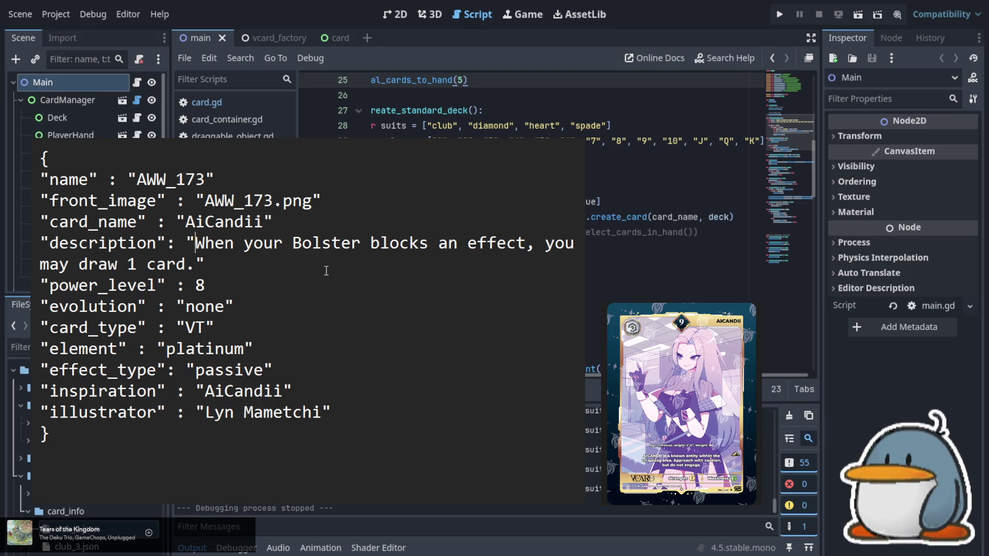
- Change the power_level value from 8 to 9
{"action": "key", "text": "Down"}
{"action": "key", "text": "Down"}
{"action": "key", "text": "End"}
{"action": "key", "text": "BackSpace"}
{"action": "type", "text": "9"}
{"action": "key", "text": "Down"}
{"action": "key", "text": "Down"}
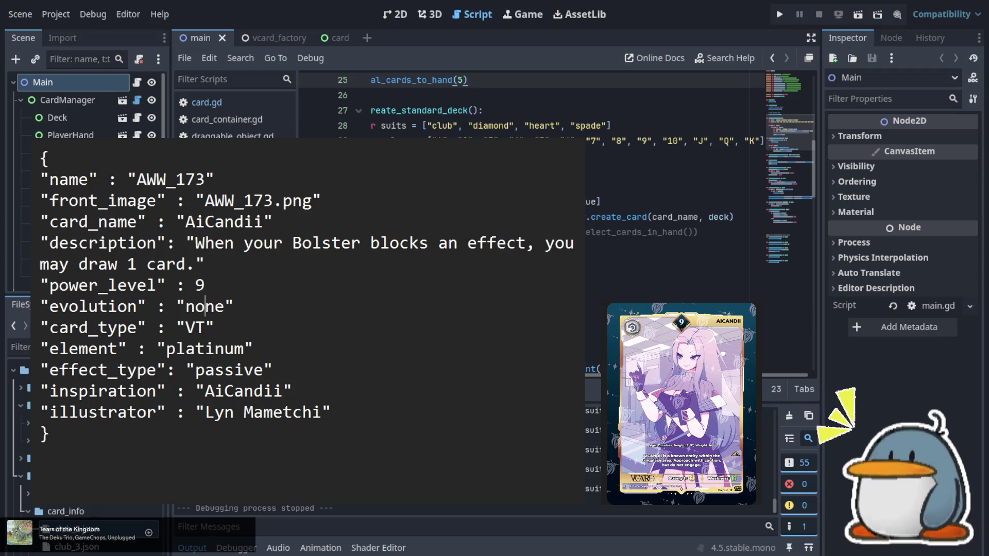
{"action": "key", "text": "Up"}
{"action": "key", "text": "Up"}
{"action": "key", "text": "Up"}
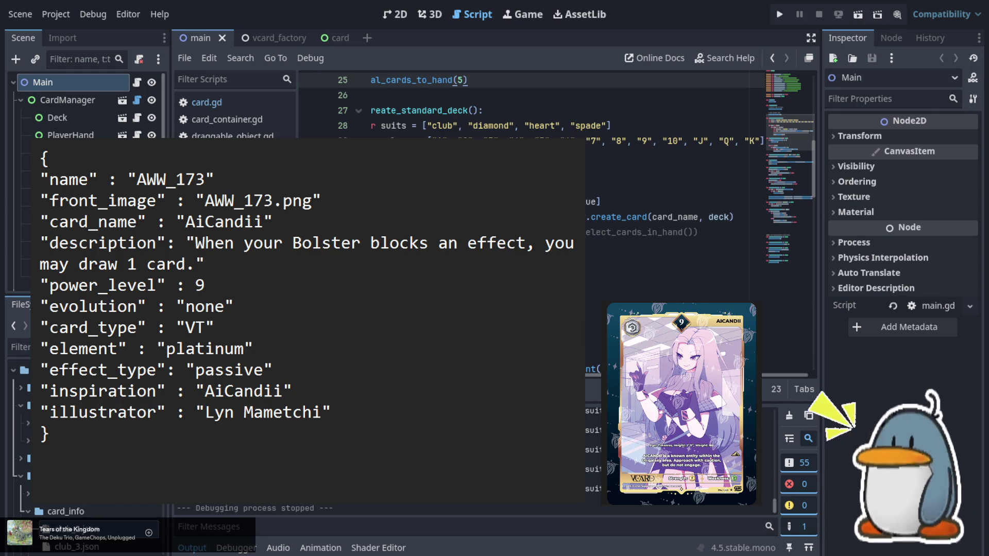
{"action": "key", "text": "Up"}
{"action": "key", "text": "Up"}
{"action": "key", "text": "Up"}
- Change the card number and image file name from 173 to AWW_174
{"action": "key", "text": "Delete"}
{"action": "type", "text": "4"}
{"action": "key", "text": "Down"}
{"action": "key", "text": "Right"}
{"action": "key", "text": "Right"}
{"action": "key", "text": "Right"}
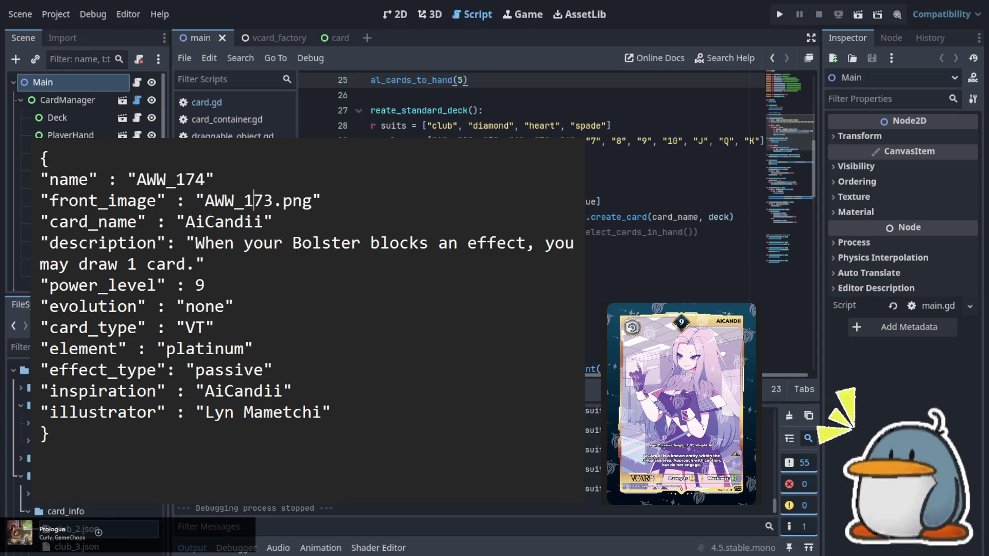
{"action": "key", "text": "Delete"}
{"action": "type", "text": "4"}
- Replace the evolution value none with AWW_173
{"action": "key", "text": "Down"}
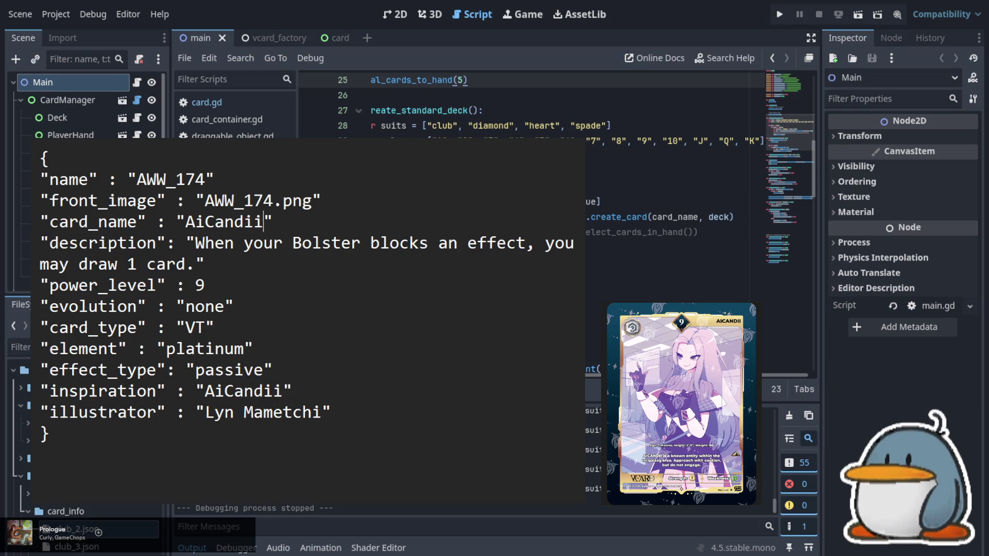
{"action": "key", "text": "Left"}
{"action": "key", "text": "Left"}
{"action": "key", "text": "Left"}
{"action": "key", "text": "Down"}
{"action": "key", "text": "Down"}
{"action": "key", "text": "Down"}
{"action": "key", "text": "shift+Right"}
{"action": "key", "text": "shift+Right"}
{"action": "key", "text": "shift+Right"}
{"action": "type", "text": "AWW_1"}
{"action": "type", "text": "74"}
{"action": "key", "text": "BackSpace"}
{"action": "type", "text": "3"}
- Change effect_type from passive to none and select the old description text
{"action": "key", "text": "Down"}
{"action": "key", "text": "Down"}
{"action": "key", "text": "Down"}
{"action": "key", "text": "Right"}
{"action": "key", "text": "shift+Left"}
{"action": "key", "text": "shift+Left"}
{"action": "key", "text": "shift+Left"}
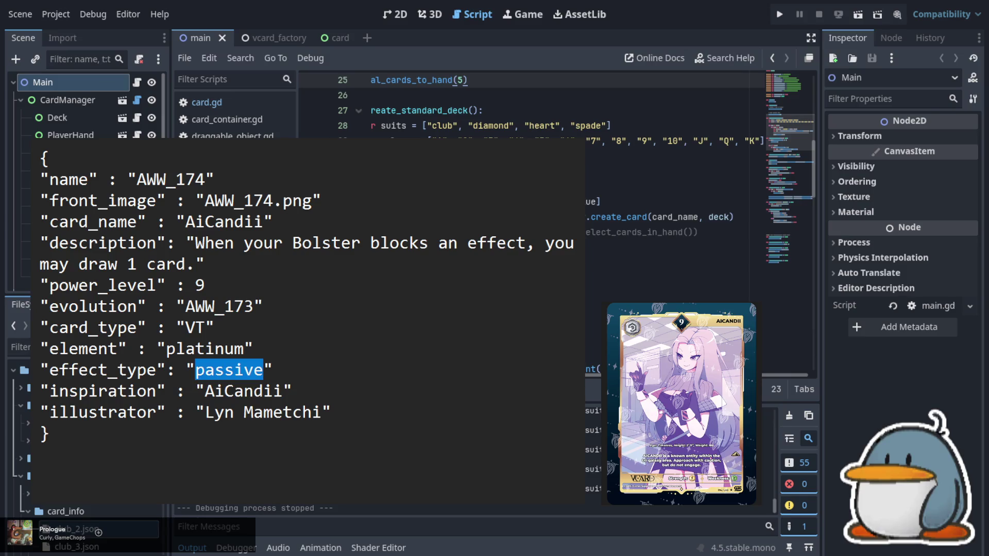
{"action": "type", "text": "none"}
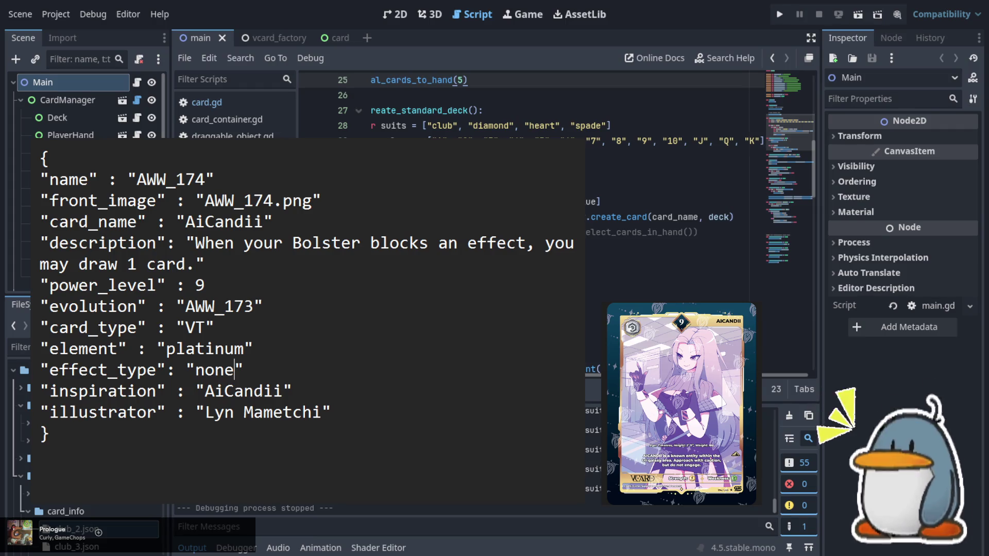
{"action": "key", "text": "Down"}
{"action": "key", "text": "Down"}
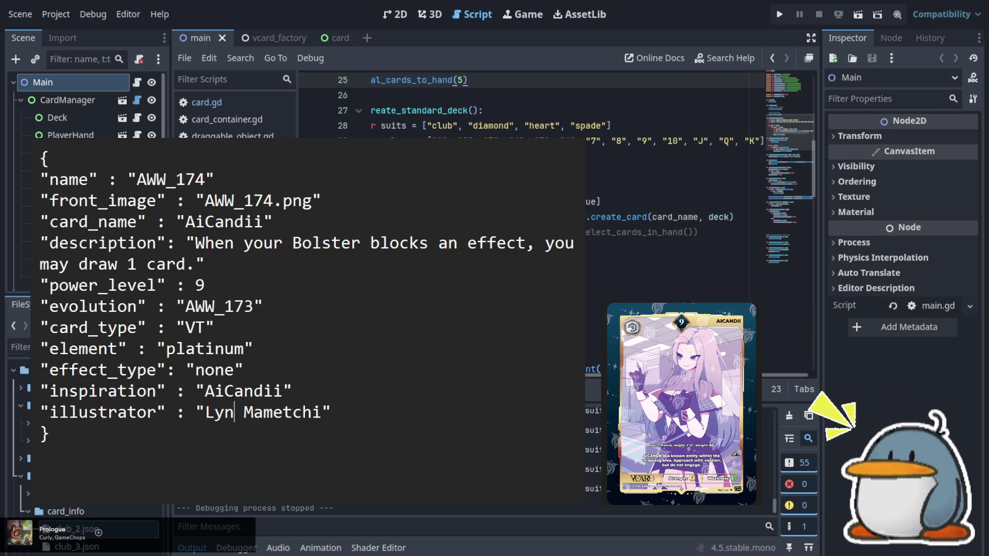
{"action": "left_click", "coordinate": [234, 369]}
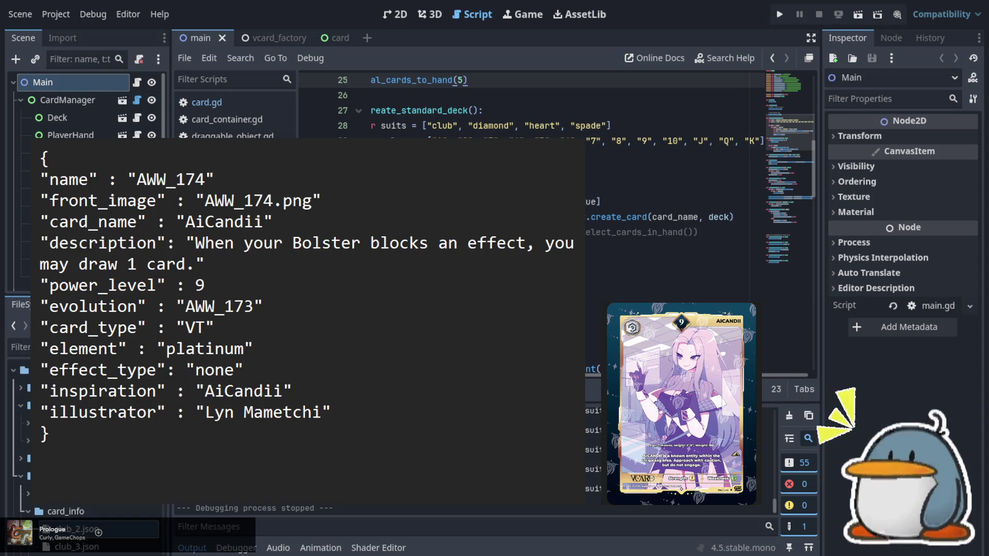
{"action": "key", "text": "Up"}
{"action": "key", "text": "Up"}
{"action": "key", "text": "Up"}
{"action": "key", "text": "Left"}
{"action": "key", "text": "Left"}
{"action": "key", "text": "Left"}
{"action": "key", "text": "shift+End"}
{"action": "key", "text": "shift+Left"}
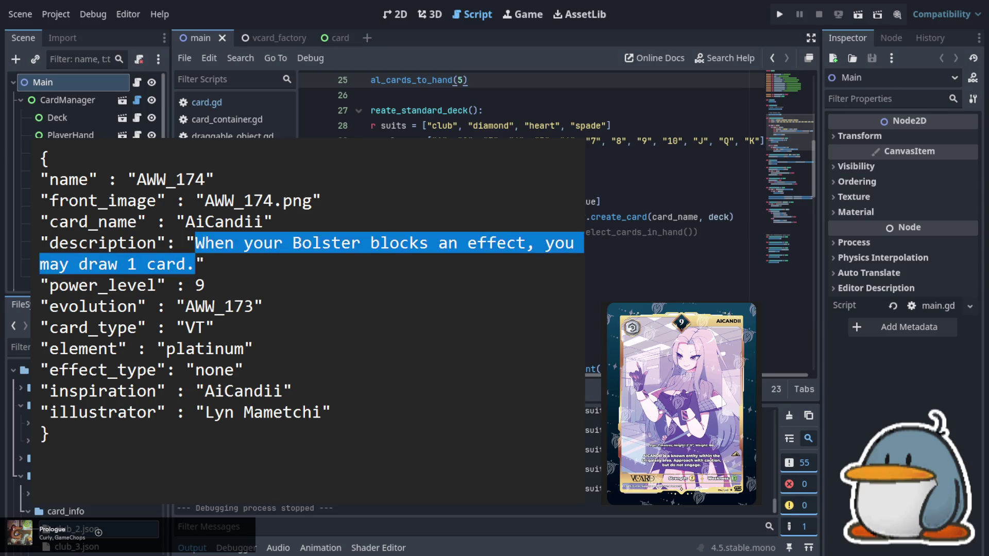
- Type the description 'AICANDII is a known entity within the tri-galaxy area… do not engage'
{"action": "type", "text": "AICANDII"}
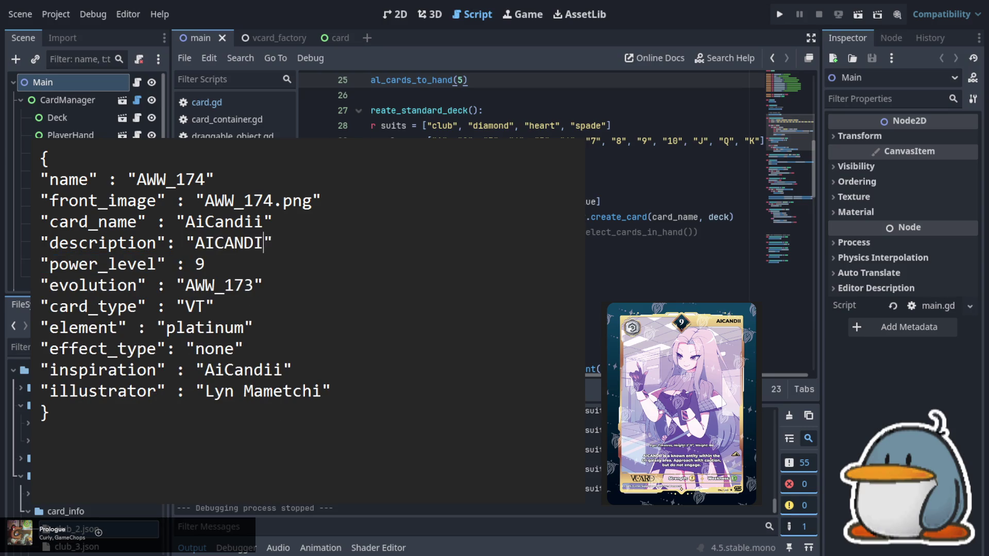
{"action": "type", "text": " is a kno"}
{"action": "type", "text": "wn ent"}
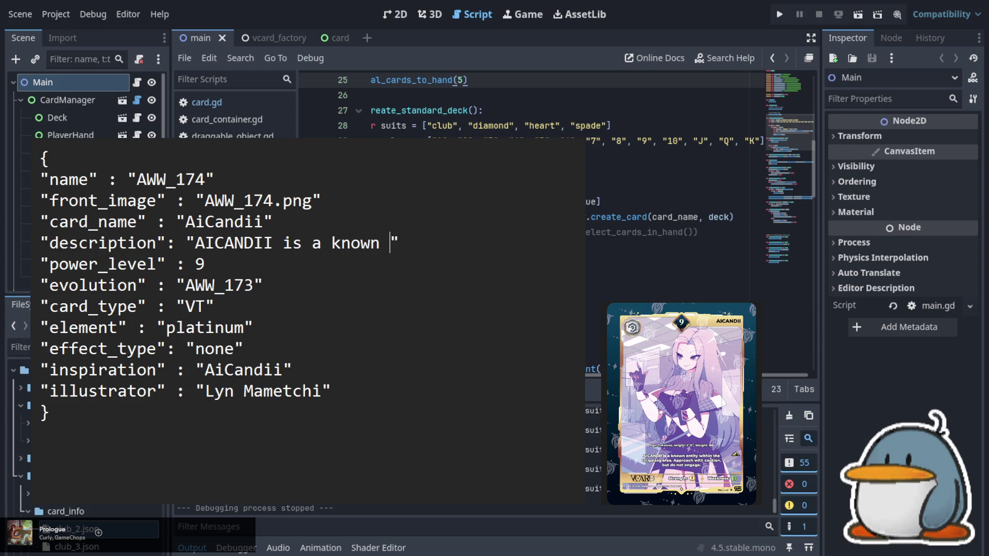
{"action": "type", "text": "ity "}
{"action": "type", "text": "within "}
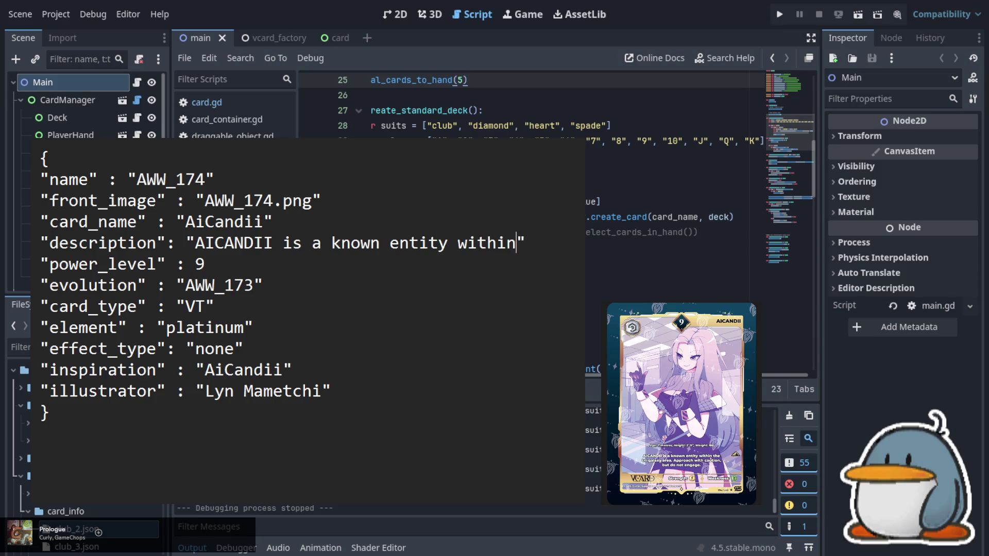
{"action": "type", "text": "the tri-g"}
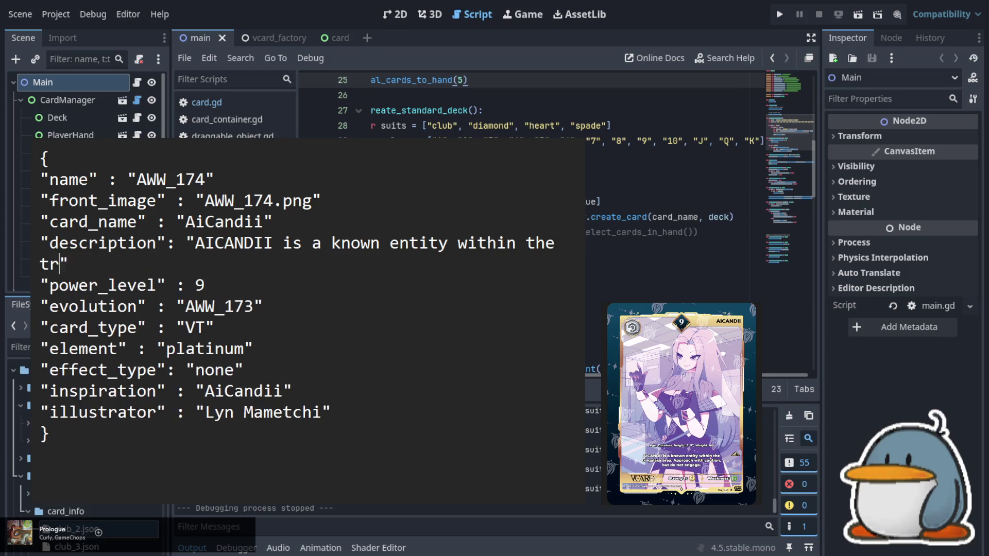
{"action": "type", "text": "alaxy are"}
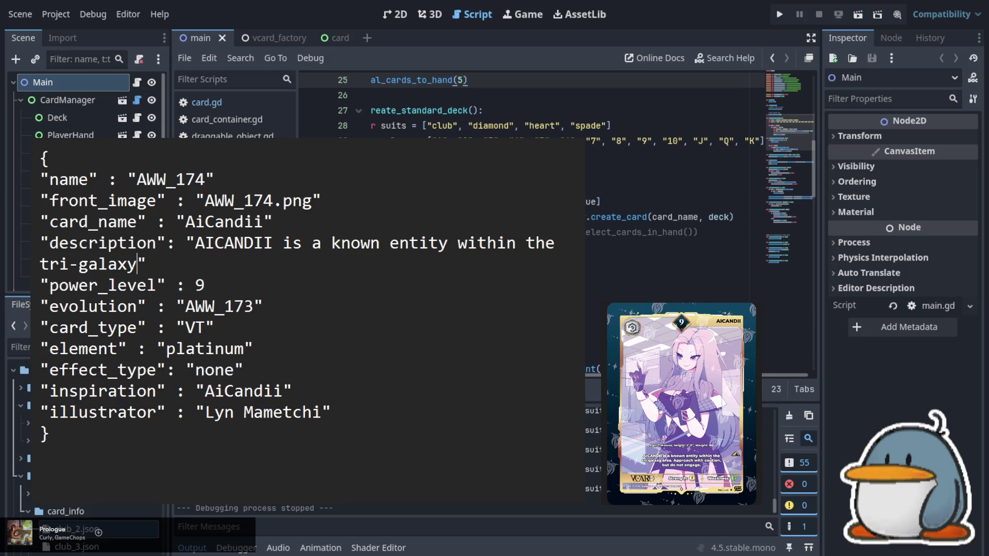
{"action": "type", "text": "a. "}
{"action": "type", "text": "Approach"}
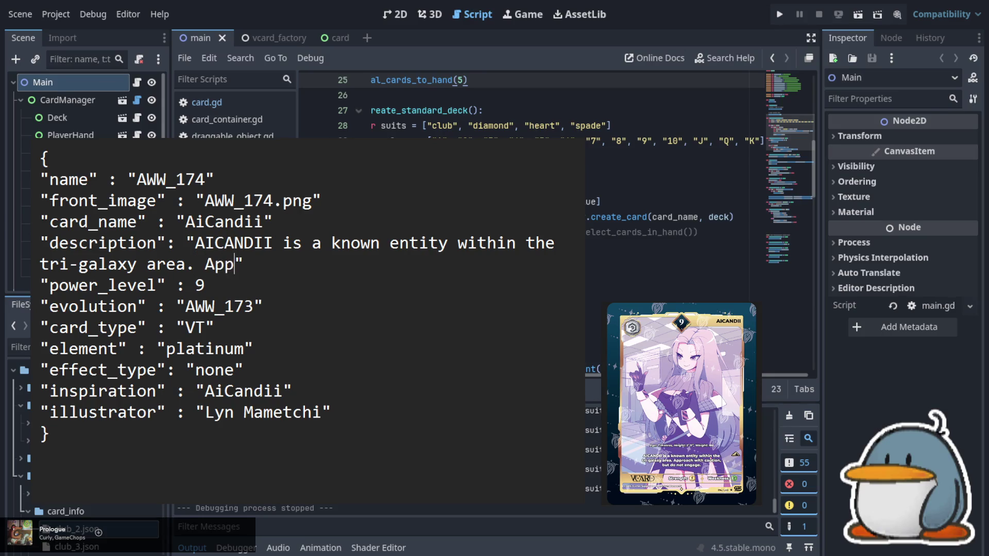
{"action": "type", "text": " with "}
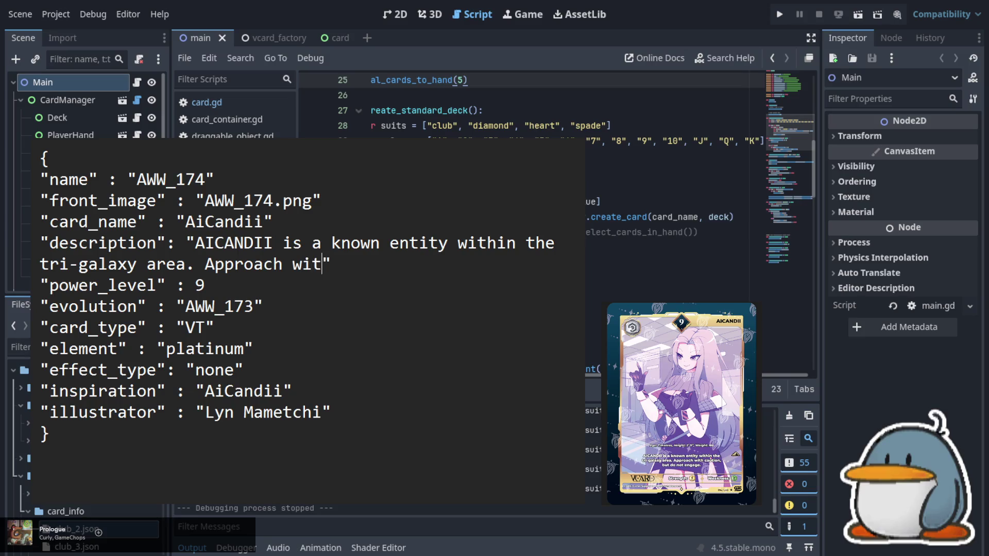
{"action": "type", "text": "caution"}
{"action": "type", "text": ", but do not en"}
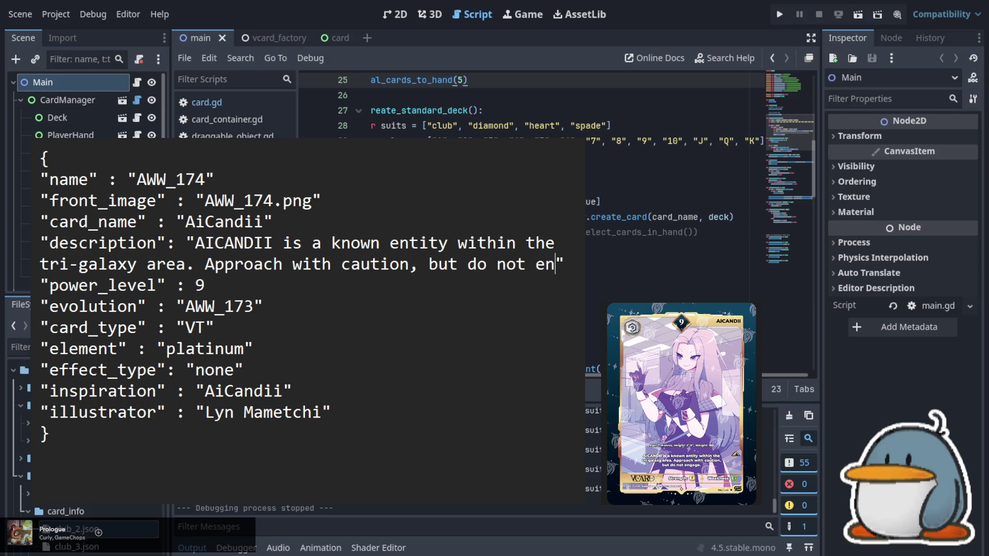
{"action": "type", "text": "gage."}
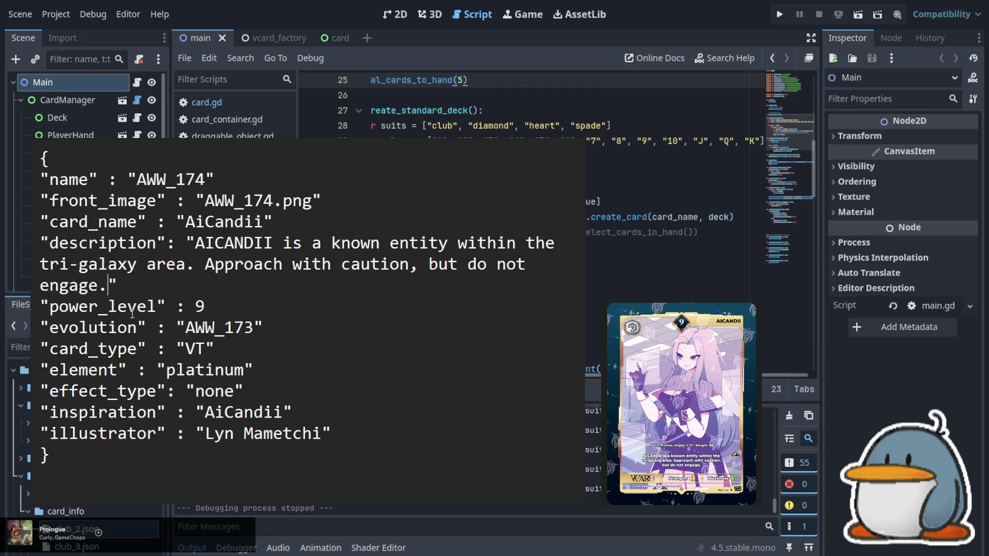
{"action": "left_click", "coordinate": [140, 279]}
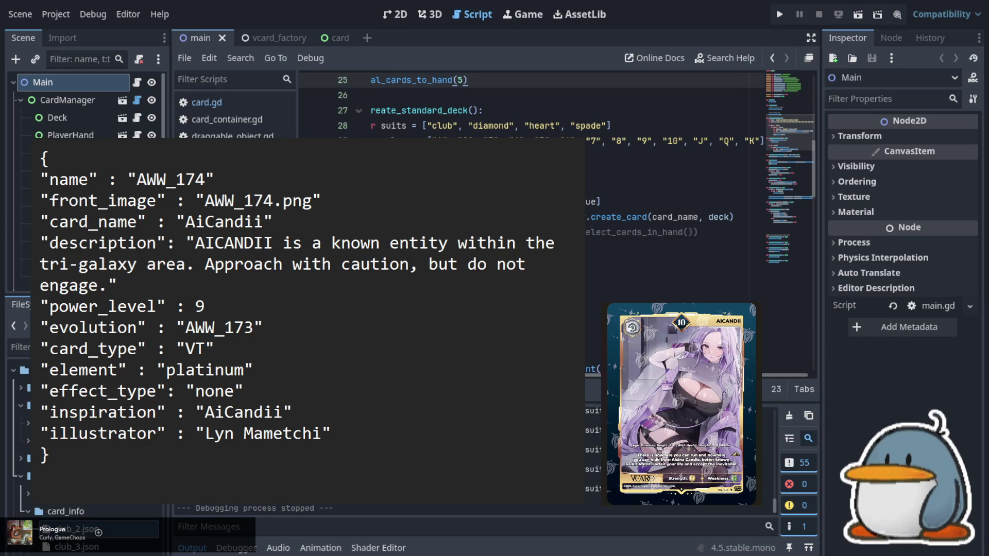
- Change the card name to AWW_175 and the front image to AWW_175.png
{"action": "key", "text": "BackSpace"}
{"action": "type", "text": "5"}
{"action": "left_click", "coordinate": [215, 200]}
{"action": "key", "text": "Right"}
{"action": "key", "text": "Right"}
{"action": "key", "text": "Right"}
{"action": "key", "text": "BackSpace"}
{"action": "type", "text": "5"}
- Set power_level to 10 and evolution to AWW_174
{"action": "key", "text": "Down"}
{"action": "key", "text": "Down"}
{"action": "key", "text": "Down"}
{"action": "key", "text": "BackSpace"}
{"action": "type", "text": "10"}
{"action": "key", "text": "Down"}
{"action": "key", "text": "Right"}
{"action": "key", "text": "Right"}
{"action": "key", "text": "Right"}
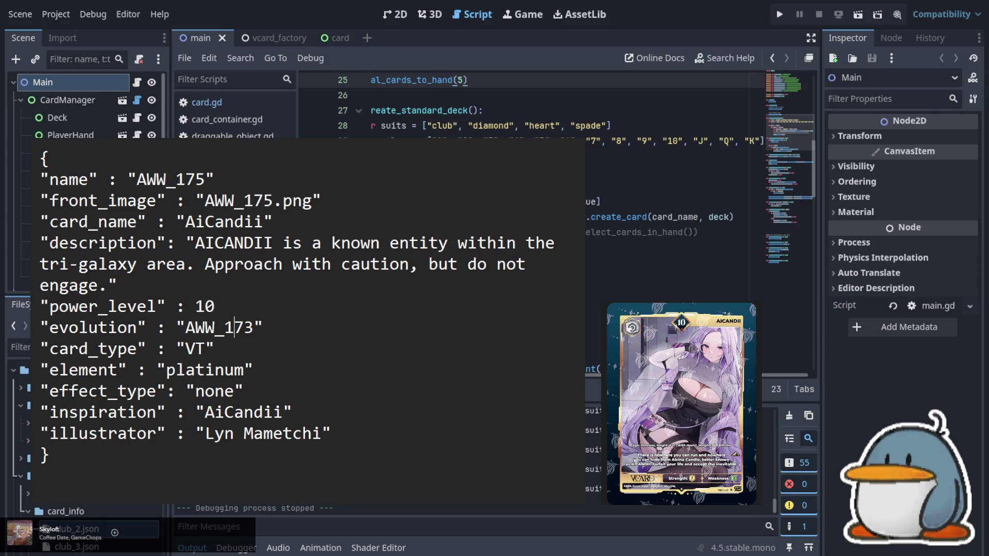
{"action": "key", "text": "BackSpace"}
{"action": "type", "text": "4"}
- Replace the illustrator credit with the new artist's name
{"action": "key", "text": "Down"}
{"action": "key", "text": "Down"}
{"action": "key", "text": "Down"}
{"action": "key", "text": "Left"}
{"action": "key", "text": "Left"}
{"action": "key", "text": "Left"}
{"action": "key", "text": "shift+Right"}
{"action": "key", "text": "shift+Right"}
{"action": "key", "text": "shift+Right"}
{"action": "key", "text": "shift+Right"}
{"action": "key", "text": "shift+Right"}
{"action": "key", "text": "shift+Right"}
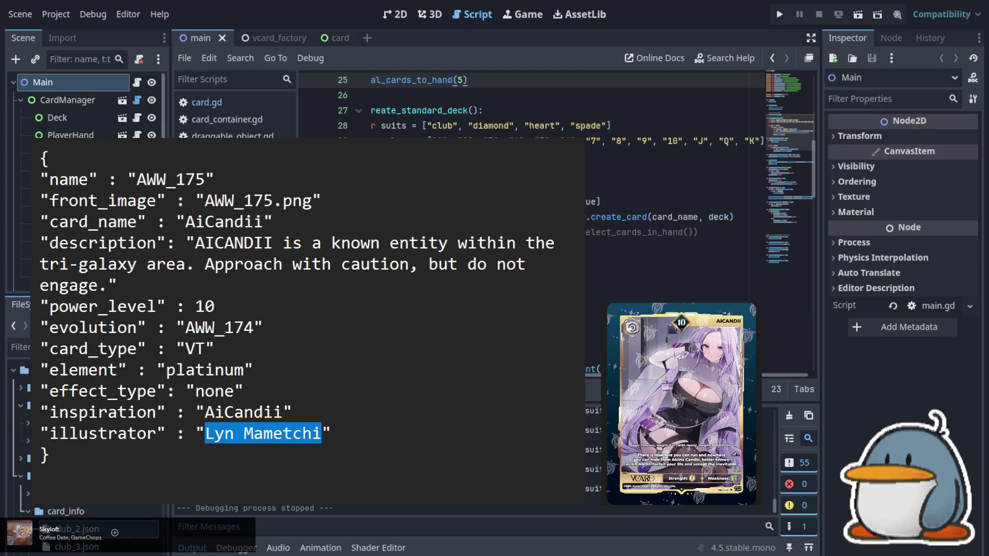
{"action": "type", "text": "Miyu"}
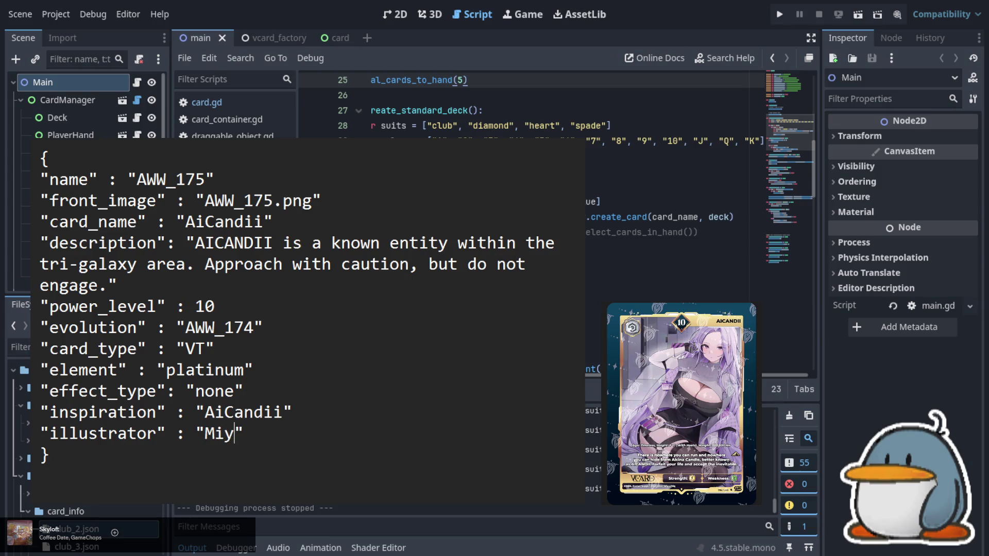
{"action": "type", "text": "chiq"}
- Select and delete the old description text inside its quotes
{"action": "key", "text": "Up"}
{"action": "key", "text": "Up"}
{"action": "key", "text": "Up"}
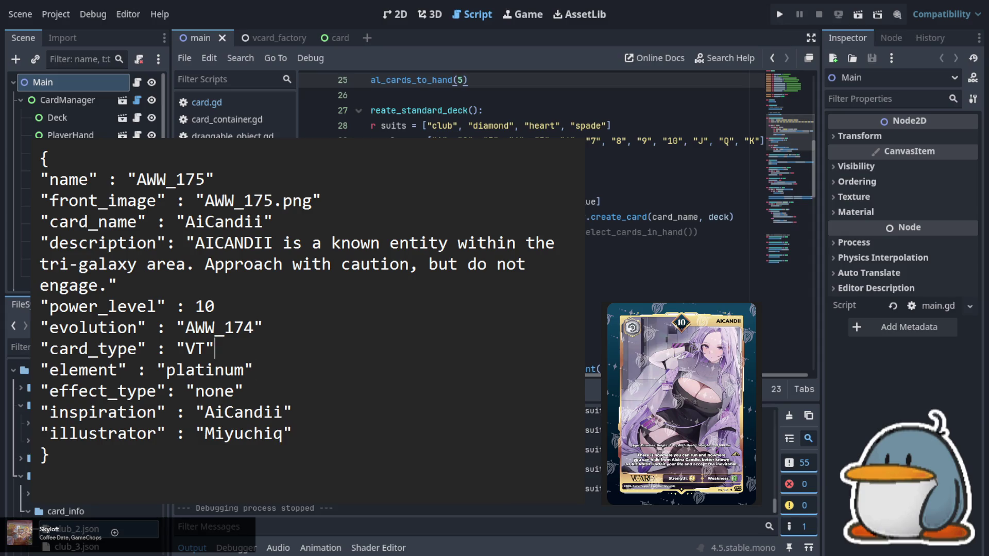
{"action": "key", "text": "Left"}
{"action": "key", "text": "Left"}
{"action": "key", "text": "Left"}
{"action": "key", "text": "Right"}
{"action": "key", "text": "shift+End"}
{"action": "key", "text": "shift+Left"}
{"action": "key", "text": "BackSpace"}
- Type the description 'There is nowhere you can run and nowhere you can hide from Alcina Candle…'
{"action": "type", "text": "There is a"}
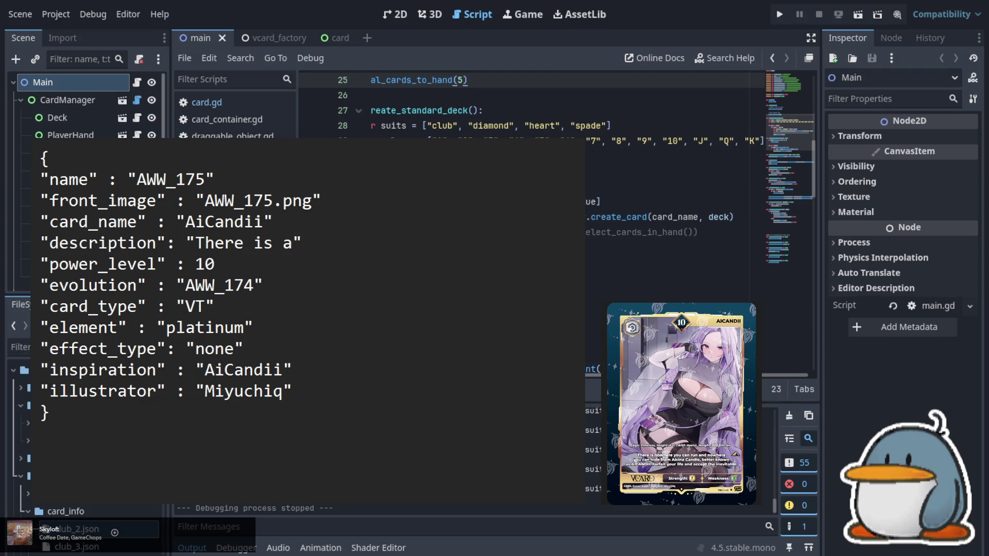
{"action": "key", "text": "BackSpace"}
{"action": "type", "text": "nowhere"}
{"action": "type", "text": " you c"}
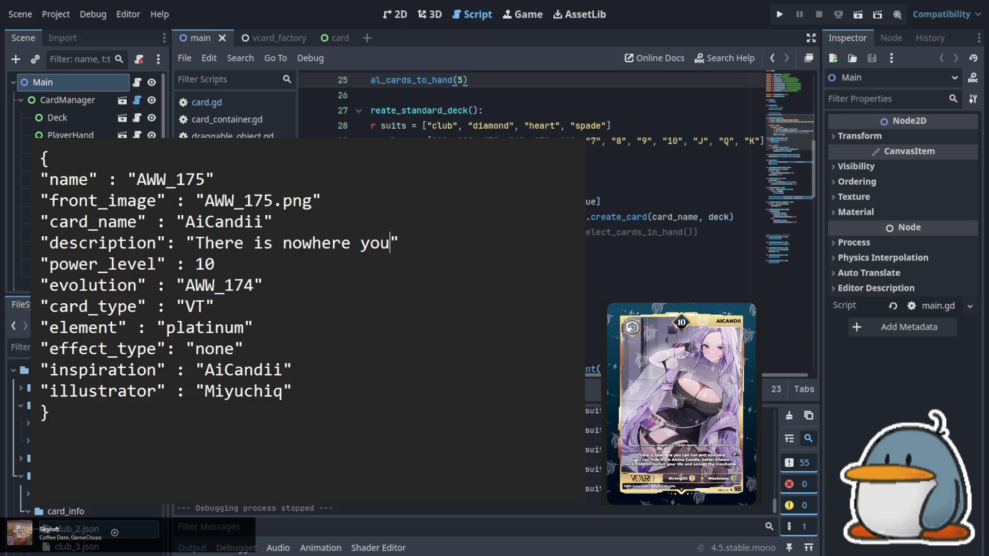
{"action": "type", "text": "an run "}
{"action": "type", "text": "and nowhe"}
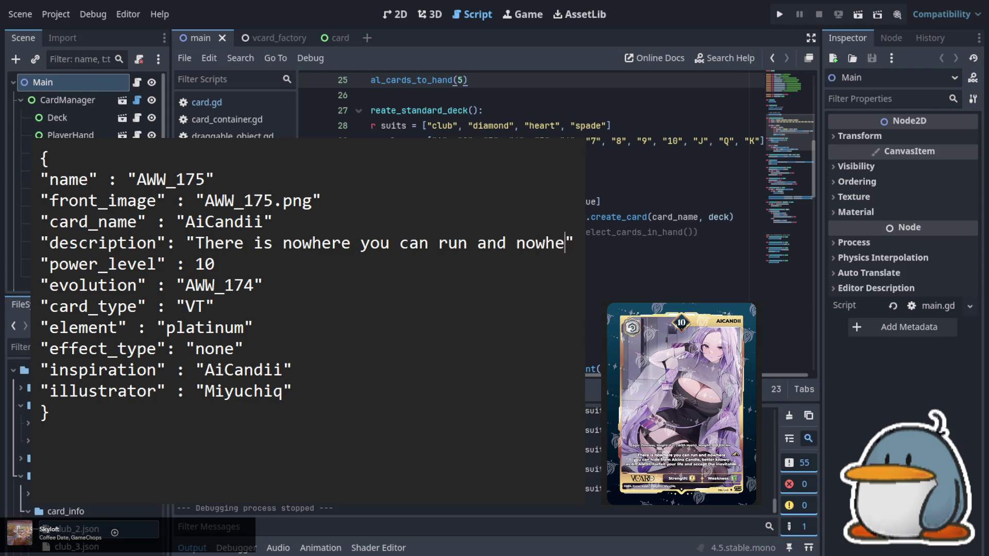
{"action": "type", "text": "re you can"}
{"action": "type", "text": " hide fr"}
{"action": "type", "text": "om "}
{"action": "type", "text": "Alcin"}
{"action": "type", "text": "a Can"}
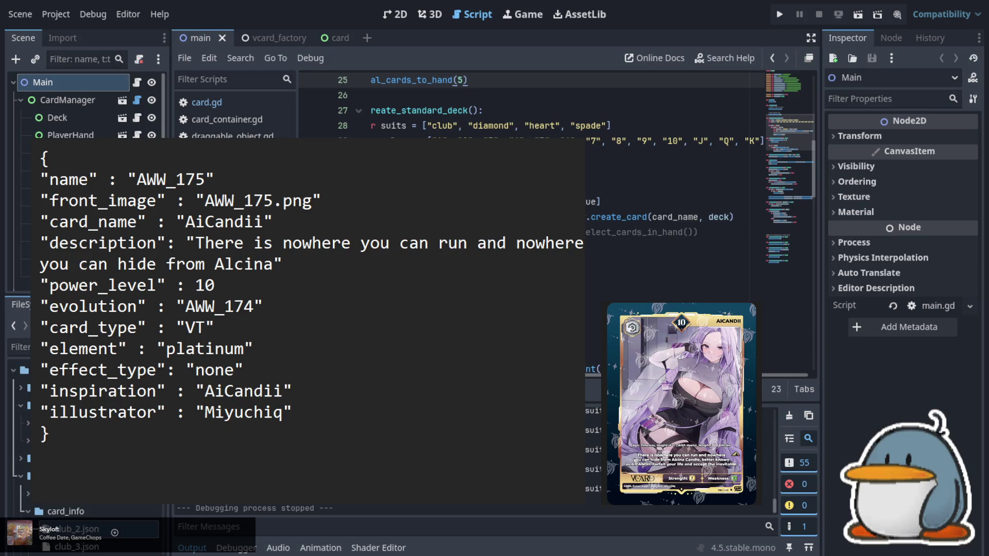
{"action": "type", "text": "dle, "}
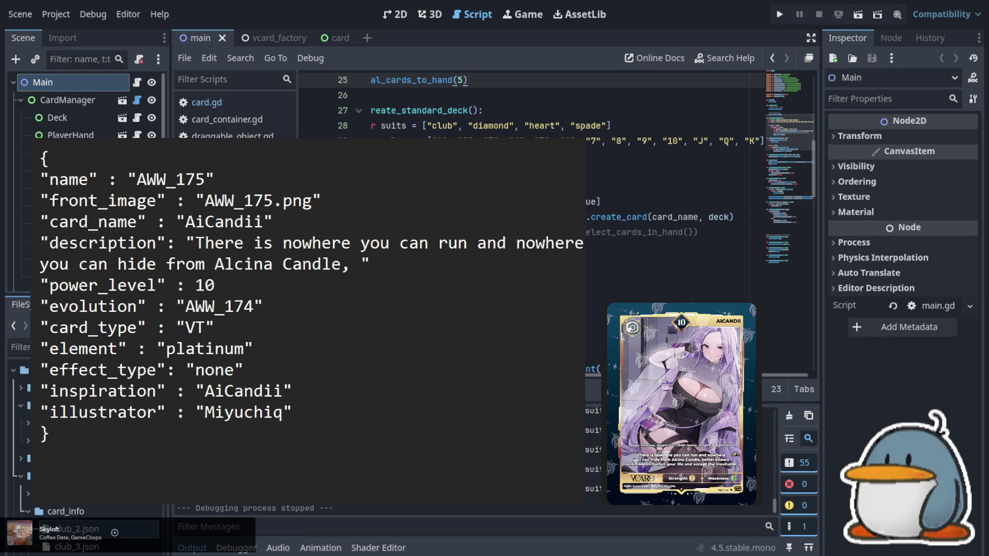
{"action": "type", "text": "better known"}
{"action": "type", "text": " as AICAN"}
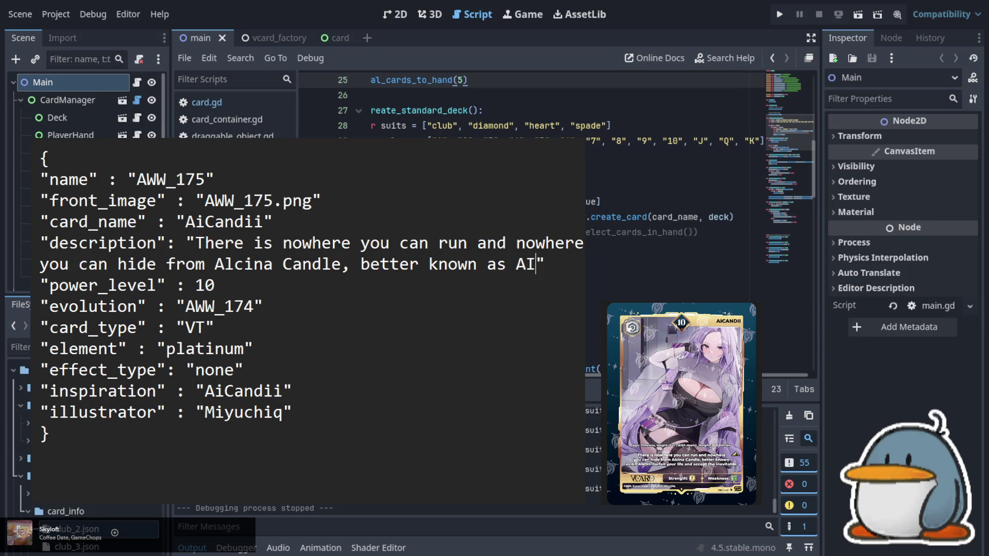
{"action": "type", "text": "DII"}
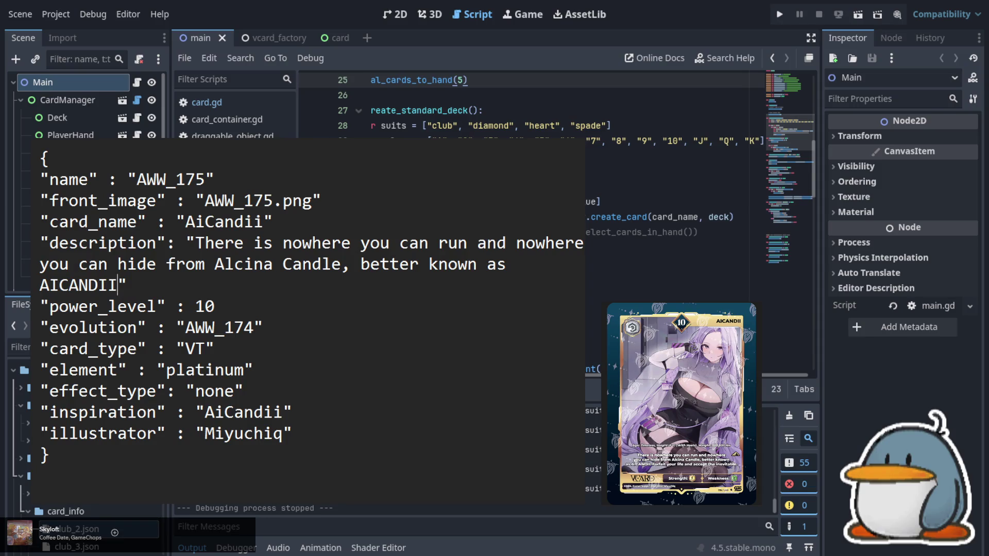
{"action": "type", "text": ". Forfeit "}
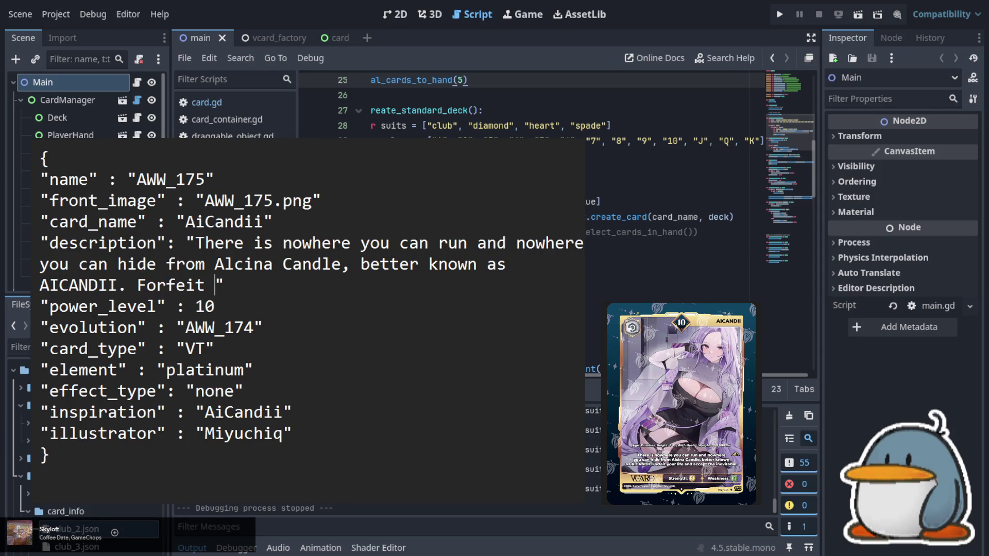
{"action": "type", "text": "your"}
{"action": "type", "text": " life and accept the inevitable."}
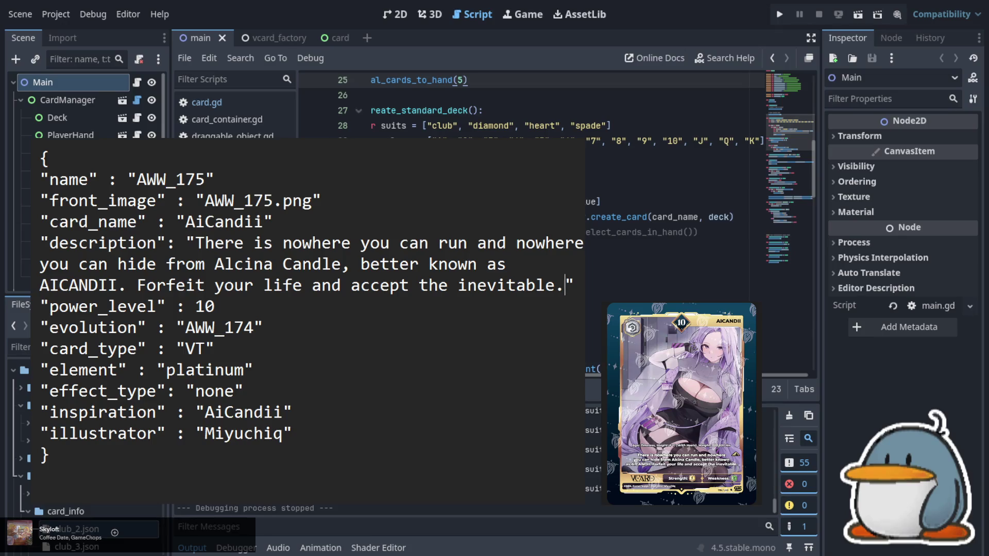
{"action": "key", "text": "shift+Left"}
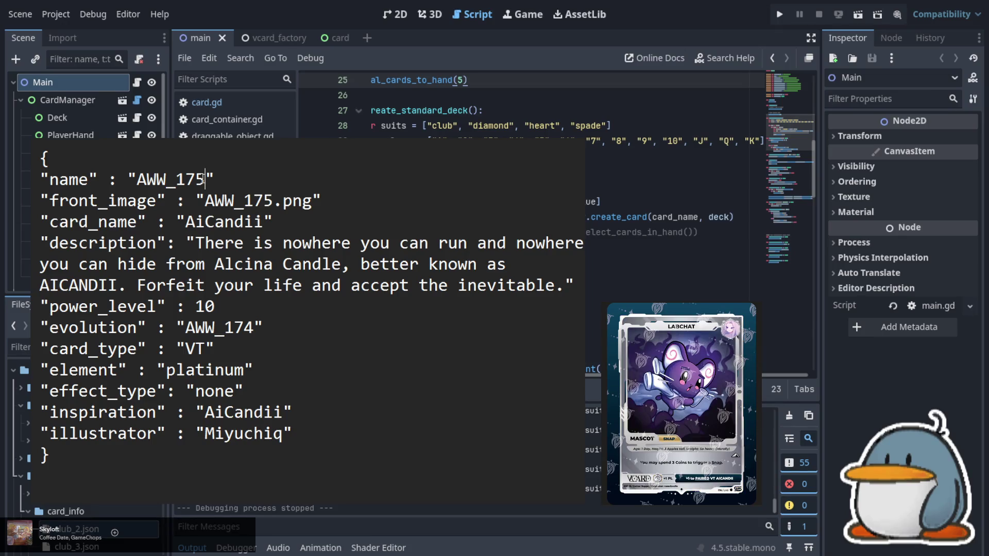
- Change the card name to AWW_176 and the front image to AWW_176.png
{"action": "type", "text": "6"}
{"action": "key", "text": "Down"}
{"action": "key", "text": "Right"}
{"action": "key", "text": "Right"}
{"action": "key", "text": "Right"}
{"action": "key", "text": "shift+Left"}
{"action": "type", "text": "6"}
- Rename card_name from AiCandii to Labchat
{"action": "key", "text": "Down"}
{"action": "key", "text": "Left"}
{"action": "key", "text": "shift+Left"}
{"action": "key", "text": "shift+Left"}
{"action": "key", "text": "shift+Left"}
{"action": "type", "text": "Lab"}
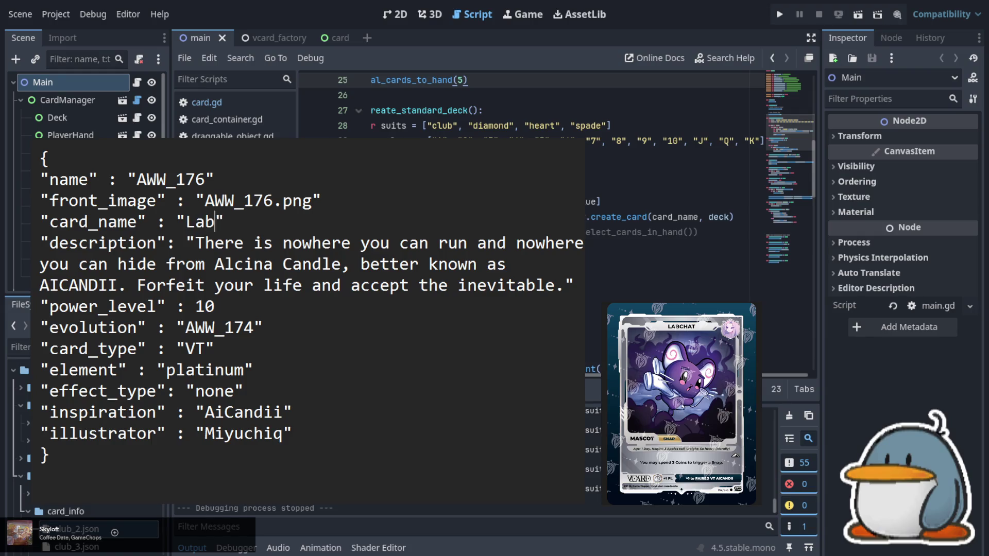
{"action": "type", "text": "chat"}
- Set power_level to 0 and select the old evolution value
{"action": "key", "text": "Down"}
{"action": "key", "text": "Down"}
{"action": "key", "text": "Down"}
{"action": "key", "text": "Left"}
{"action": "key", "text": "BackSpace"}
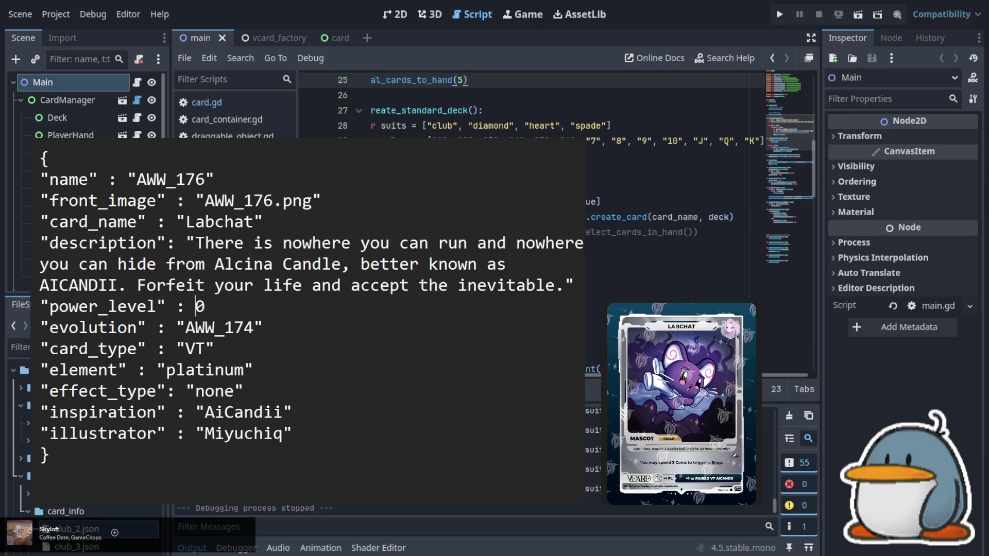
{"action": "key", "text": "Down"}
{"action": "key", "text": "Left"}
{"action": "key", "text": "Left"}
{"action": "key", "text": "Left"}
{"action": "key", "text": "shift+Left"}
{"action": "key", "text": "shift+Left"}
{"action": "key", "text": "shift+Left"}
{"action": "key", "text": "shift+Left"}
{"action": "key", "text": "shift+Left"}
{"action": "key", "text": "shift+Left"}
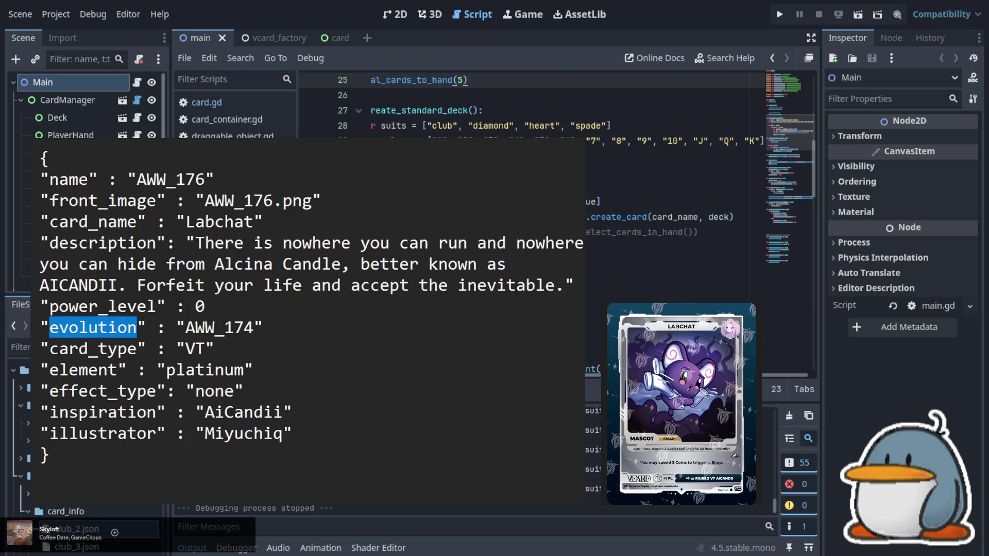
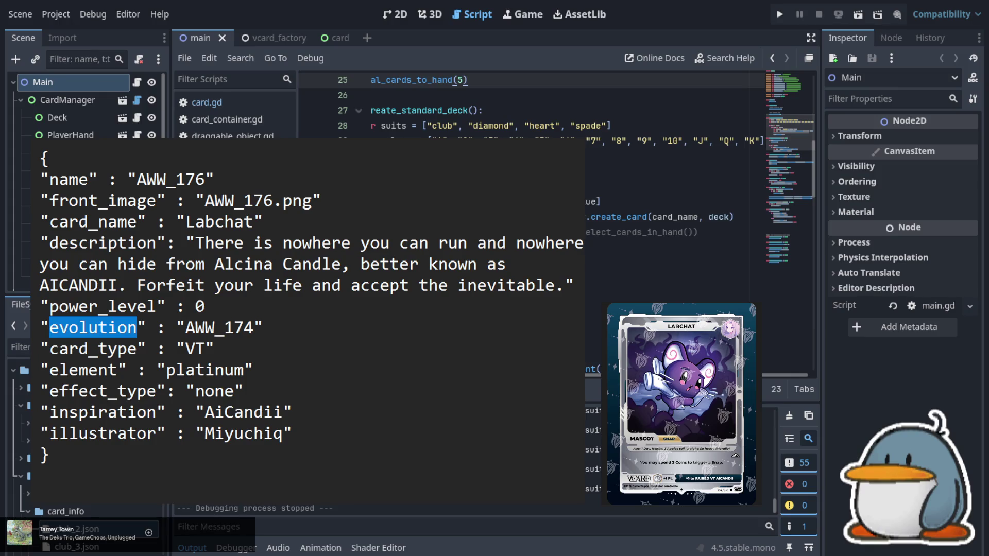
- Rename the evolution key to pair and change its value to AWW_173
{"action": "key", "text": "End"}
{"action": "left_click", "coordinate": [139, 327]}
{"action": "key", "text": "shift+Left"}
{"action": "key", "text": "shift+Left"}
{"action": "key", "text": "shift+Left"}
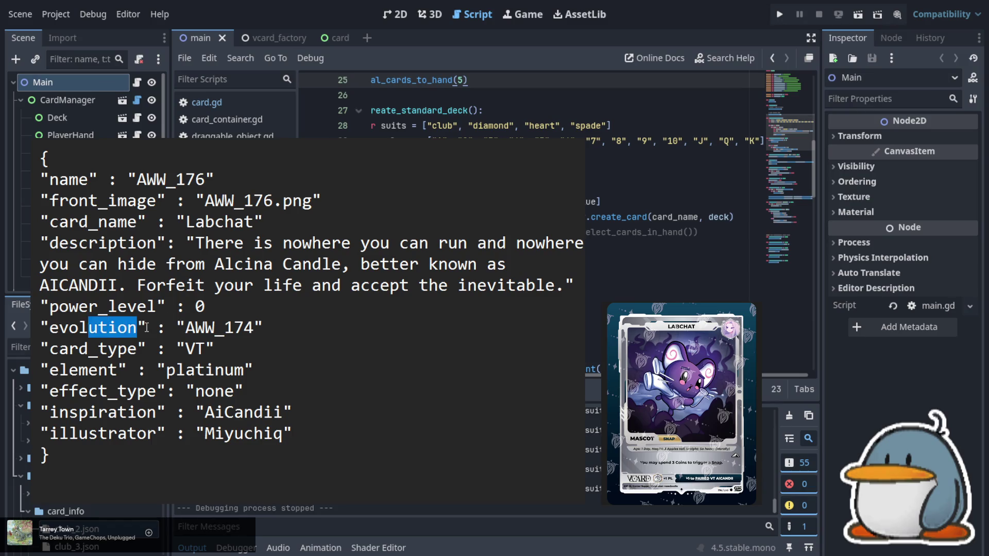
{"action": "type", "text": "pair"}
{"action": "key", "text": "Right"}
{"action": "key", "text": "Right"}
{"action": "key", "text": "Right"}
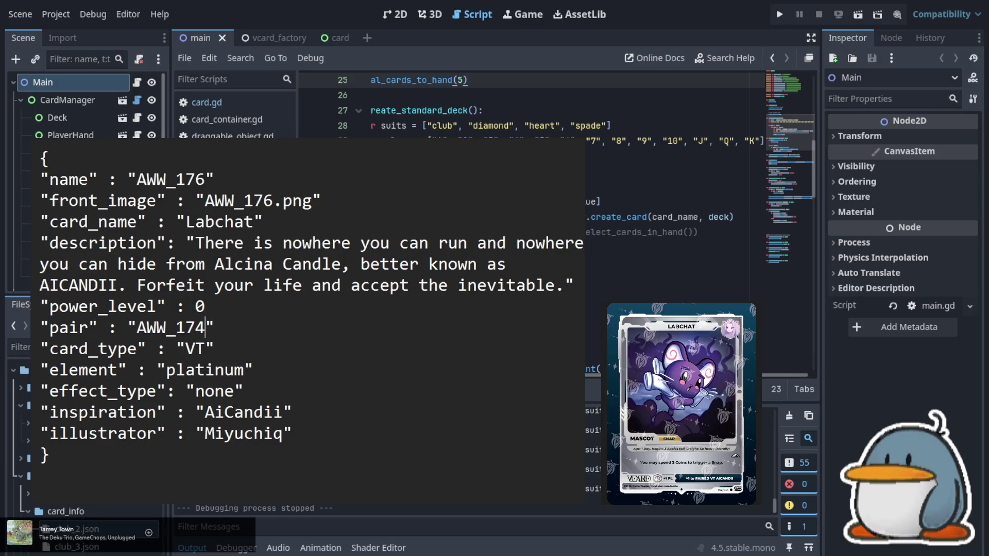
{"action": "key", "text": "BackSpace"}
{"action": "type", "text": "3"}
- Set effect_type to snap and replace illustrator Miyuchiq with rosedoodle
{"action": "key", "text": "Down"}
{"action": "key", "text": "Left"}
{"action": "key", "text": "shift+Right"}
{"action": "key", "text": "shift+Right"}
{"action": "key", "text": "shift+Right"}
{"action": "type", "text": "snap"}
{"action": "key", "text": "Down"}
{"action": "key", "text": "Down"}
{"action": "key", "text": "Left"}
{"action": "key", "text": "Left"}
{"action": "key", "text": "Left"}
{"action": "key", "text": "shift+Right"}
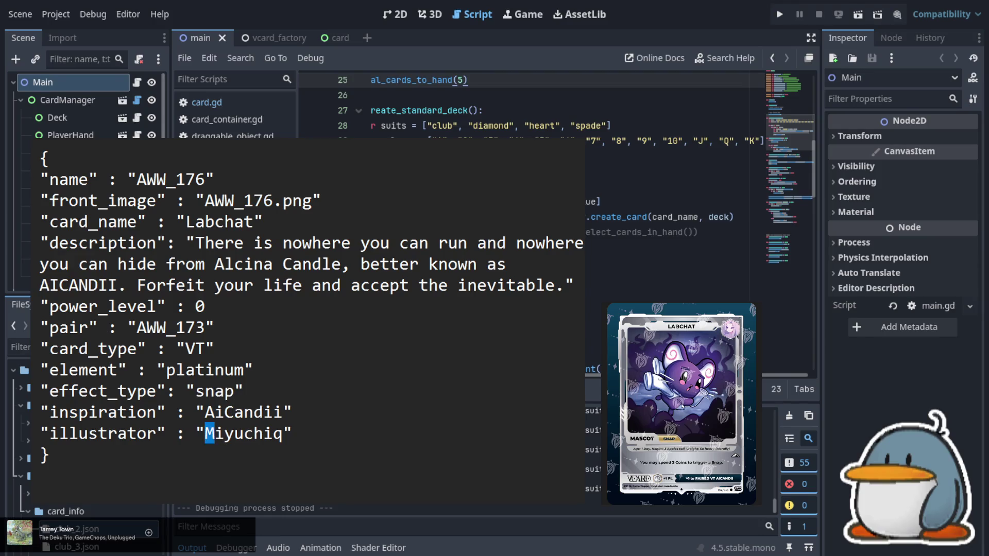
{"action": "key", "text": "ctrl+shift+Right"}
{"action": "key", "text": "shift+Right"}
{"action": "key", "text": "shift+Left"}
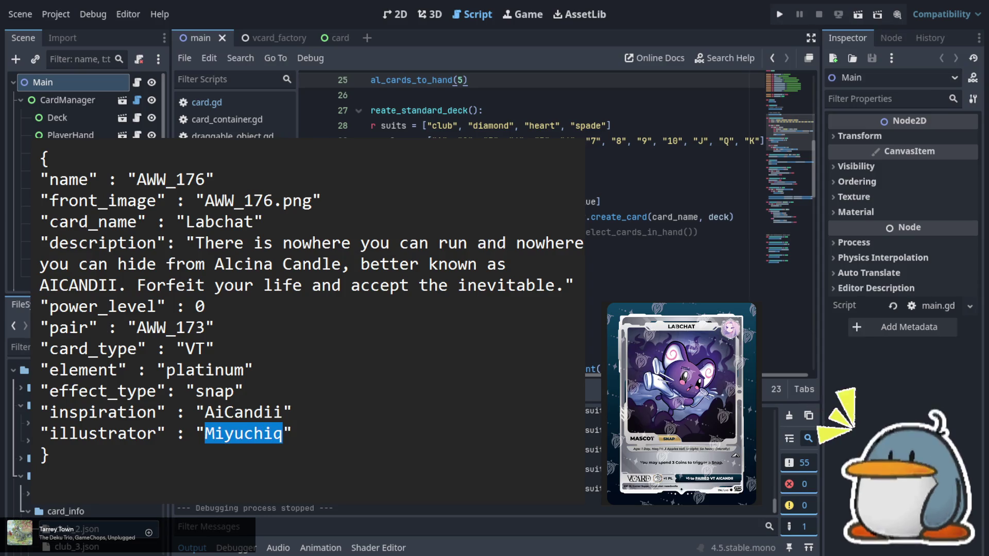
{"action": "type", "text": "rosedoodle"}
- Select the old Labchat description text for replacement
{"action": "key", "text": "Up"}
{"action": "key", "text": "Up"}
{"action": "key", "text": "Up"}
{"action": "key", "text": "Left"}
{"action": "key", "text": "Left"}
{"action": "key", "text": "Left"}
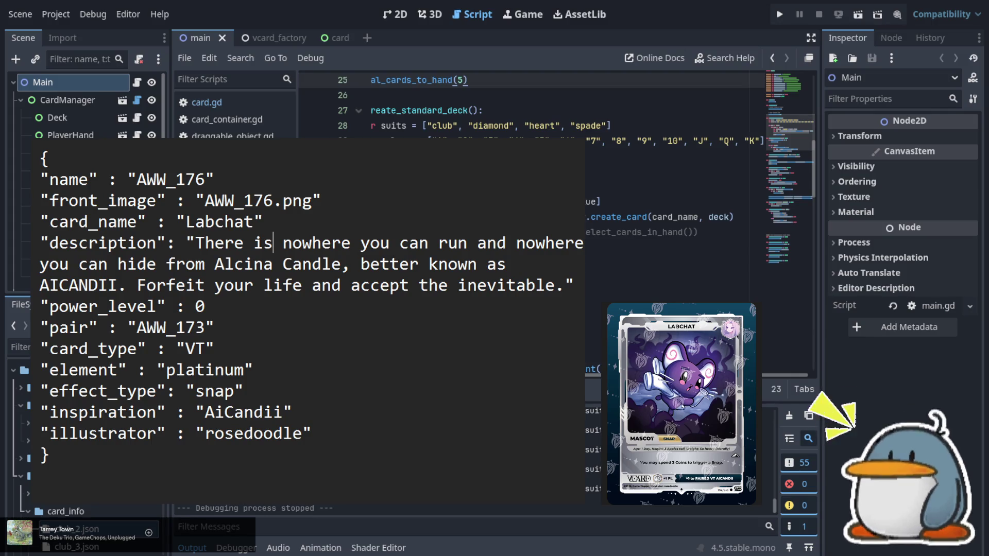
{"action": "key", "text": "Left"}
{"action": "key", "text": "Left"}
{"action": "key", "text": "Left"}
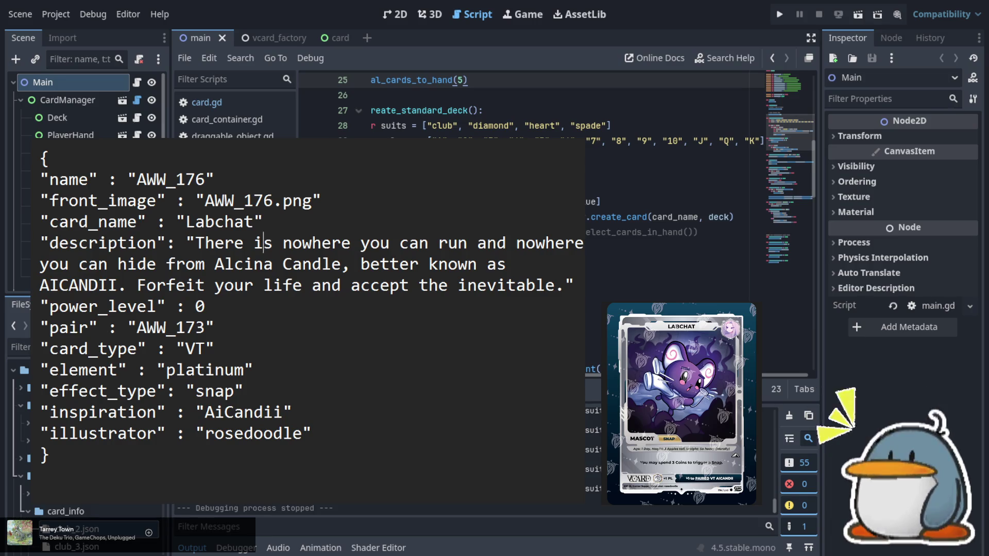
{"action": "key", "text": "Left"}
{"action": "key", "text": "Left"}
{"action": "key", "text": "Left"}
{"action": "key", "text": "shift+Down"}
{"action": "key", "text": "shift+Down"}
{"action": "key", "text": "shift+Right"}
{"action": "key", "text": "shift+Right"}
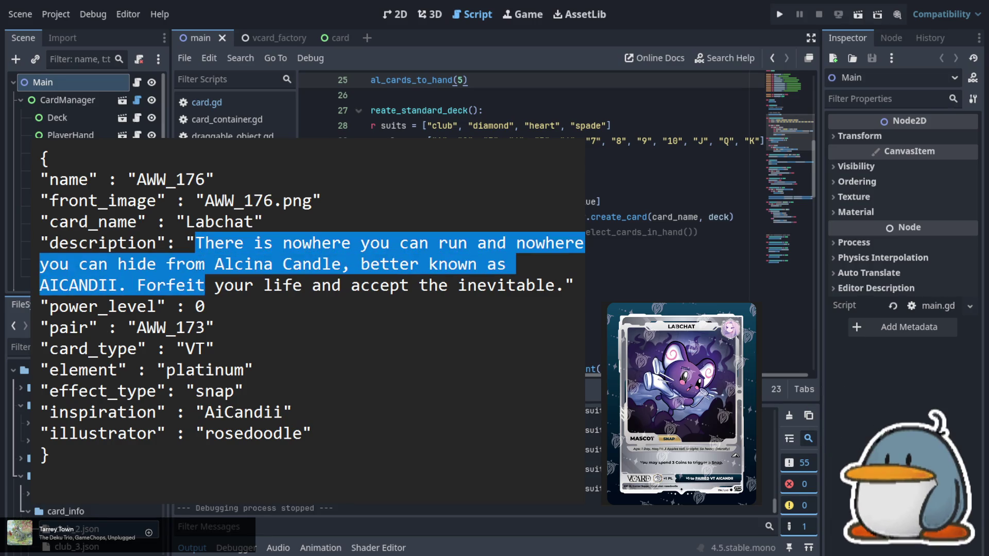
{"action": "key", "text": "shift+Right"}
{"action": "key", "text": "shift+Right"}
{"action": "key", "text": "shift+Right"}
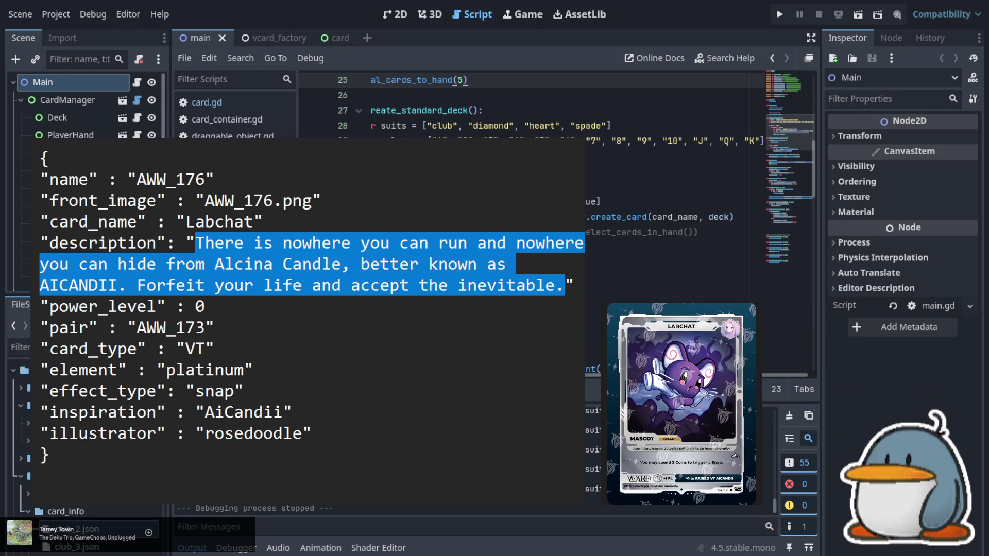
- Replace the selected text with 'You may spend 3 Coins to trigger a Snap.', fixing typos
{"action": "type", "text": "You may sp"}
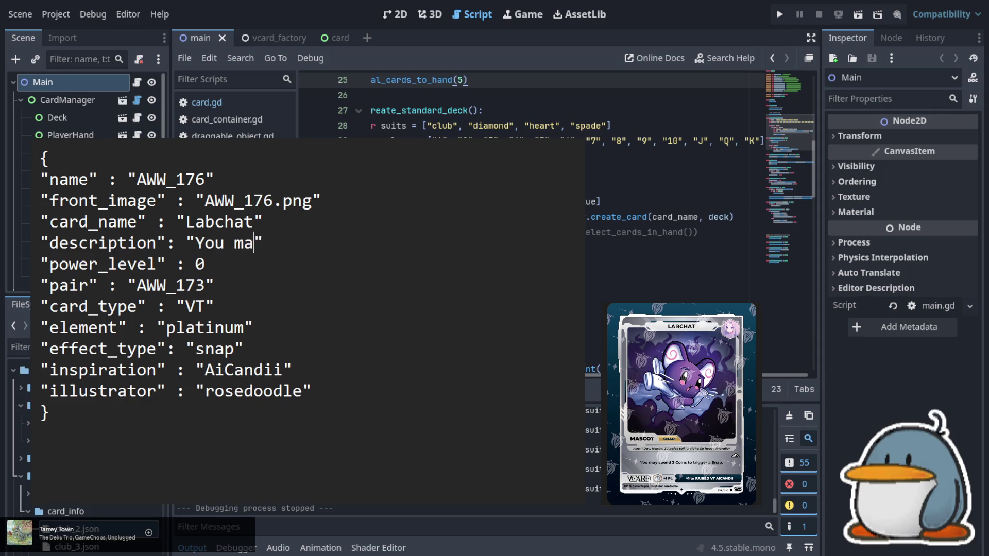
{"action": "type", "text": "end"}
{"action": "key", "text": "BackSpace"}
{"action": "type", "text": "nd 3 "}
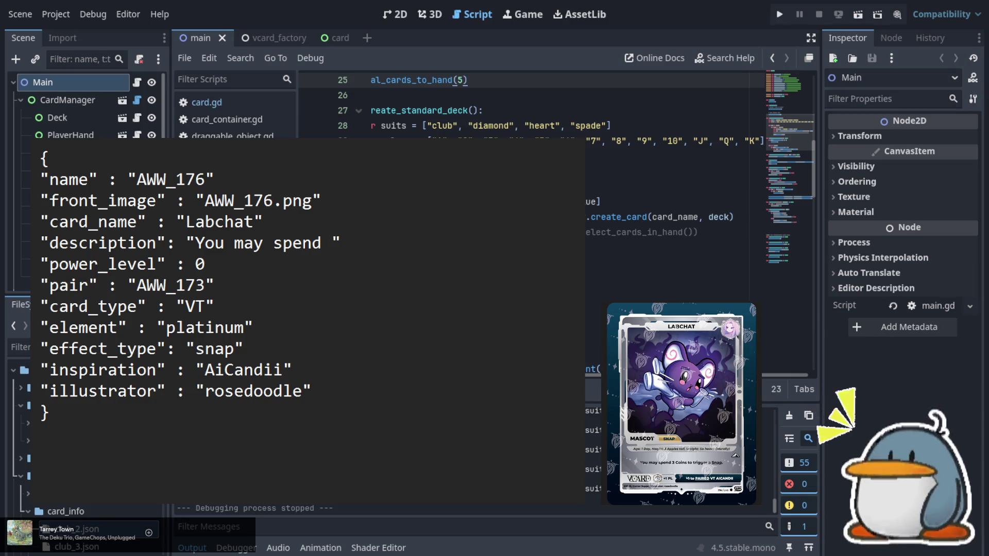
{"action": "type", "text": "cai"}
{"action": "key", "text": "BackSpace"}
{"action": "key", "text": "BackSpace"}
{"action": "type", "text": "oins"}
{"action": "key", "text": "BackSpace"}
{"action": "key", "text": "BackSpace"}
{"action": "key", "text": "BackSpace"}
{"action": "type", "text": "Coins "}
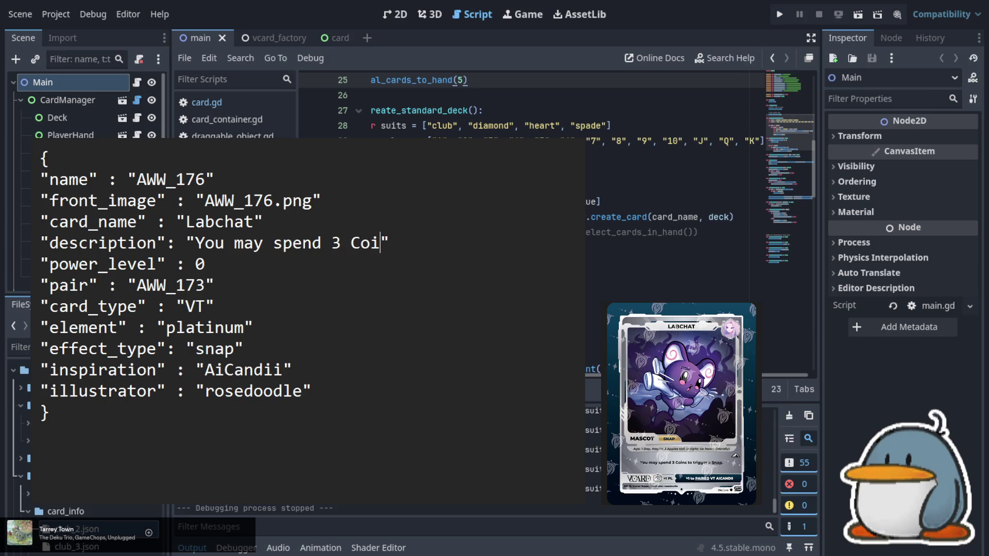
{"action": "type", "text": "to trig"}
{"action": "type", "text": "ger a Snap"}
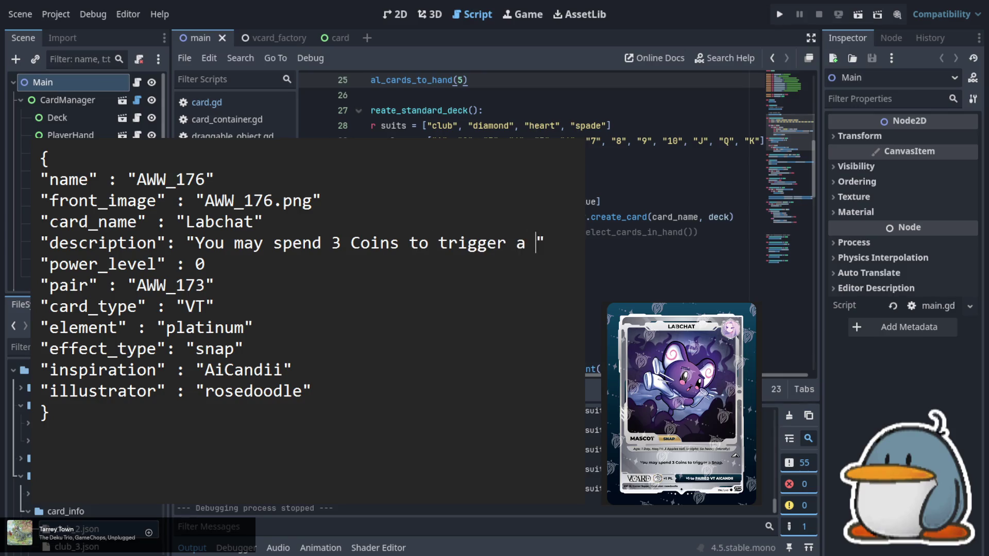
{"action": "type", "text": "."}
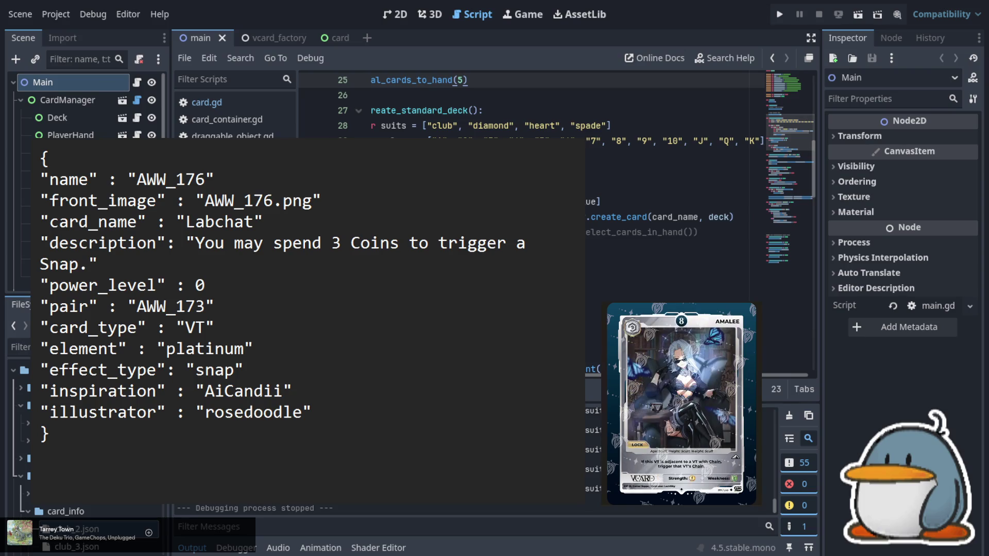
- Change the name and front_image to AWW_177 and the card_name to Amalee
{"action": "left_click", "coordinate": [208, 180]}
{"action": "key", "text": "BackSpace"}
{"action": "type", "text": "7"}
{"action": "key", "text": "Down"}
{"action": "key", "text": "Right"}
{"action": "key", "text": "Right"}
{"action": "key", "text": "Right"}
{"action": "key", "text": "BackSpace"}
{"action": "type", "text": "7"}
{"action": "key", "text": "Down"}
{"action": "key", "text": "Left"}
{"action": "key", "text": "shift+Left"}
{"action": "key", "text": "shift+Left"}
{"action": "key", "text": "shift+Left"}
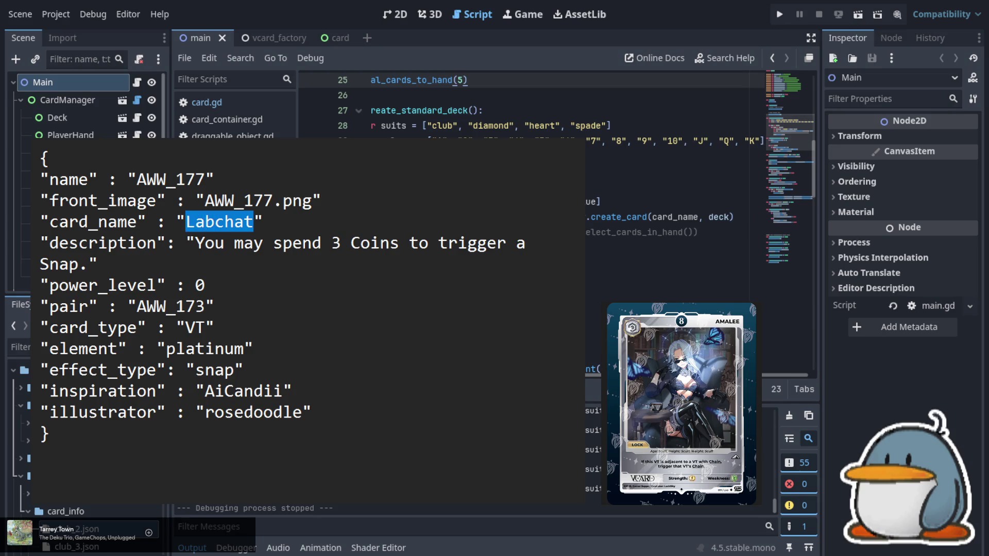
{"action": "type", "text": "Amalee"}
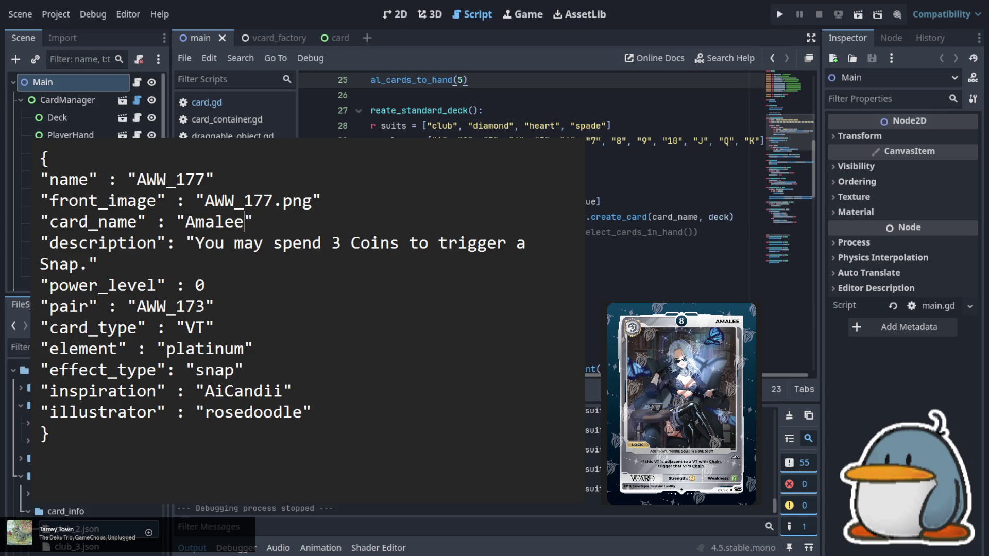
- Set power_level to 8 and turn the pair AWW_173 line into evolution none
{"action": "key", "text": "Down"}
{"action": "key", "text": "Down"}
{"action": "key", "text": "Down"}
{"action": "key", "text": "BackSpace"}
{"action": "type", "text": "8"}
{"action": "key", "text": "Down"}
{"action": "key", "text": "BackSpace"}
{"action": "key", "text": "BackSpace"}
{"action": "key", "text": "BackSpace"}
{"action": "type", "text": "none"}
{"action": "key", "text": "Left"}
{"action": "key", "text": "Left"}
{"action": "key", "text": "Left"}
{"action": "key", "text": "shift+Left"}
{"action": "key", "text": "shift+Left"}
{"action": "key", "text": "shift+Left"}
{"action": "key", "text": "shift+Left"}
{"action": "type", "text": "evolution"}
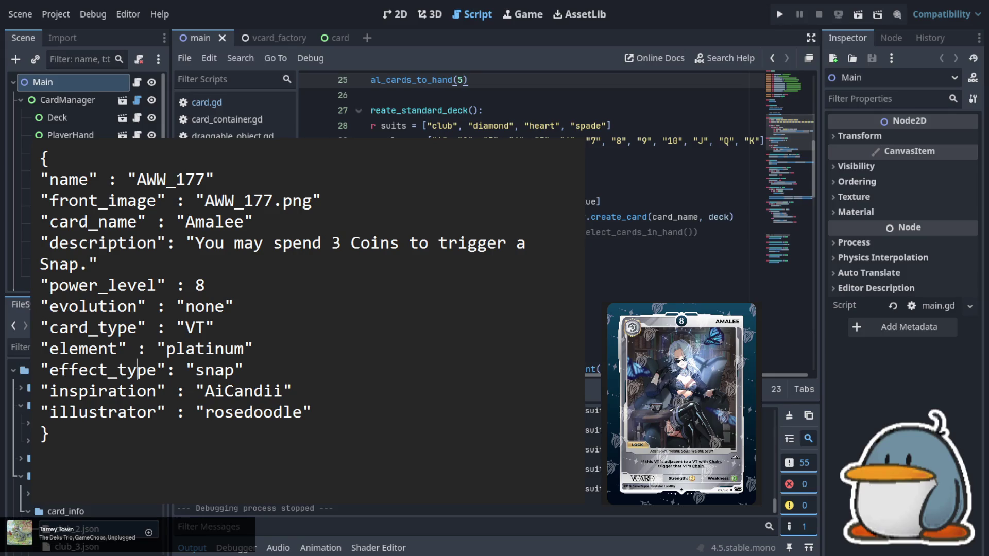
- Change effect_type from snap to lock
{"action": "key", "text": "Up"}
{"action": "key", "text": "Right"}
{"action": "key", "text": "Right"}
{"action": "key", "text": "Right"}
{"action": "key", "text": "Left"}
{"action": "key", "text": "Down"}
{"action": "key", "text": "Right"}
{"action": "key", "text": "Right"}
{"action": "key", "text": "Right"}
{"action": "key", "text": "shift+Right"}
{"action": "key", "text": "shift+Right"}
{"action": "key", "text": "shift+Right"}
{"action": "key", "text": "shift+Right"}
{"action": "type", "text": "lock"}
{"action": "key", "text": "Left"}
{"action": "key", "text": "Left"}
{"action": "key", "text": "Left"}
{"action": "key", "text": "shift+Right"}
{"action": "key", "text": "shift+Right"}
{"action": "key", "text": "shift+Right"}
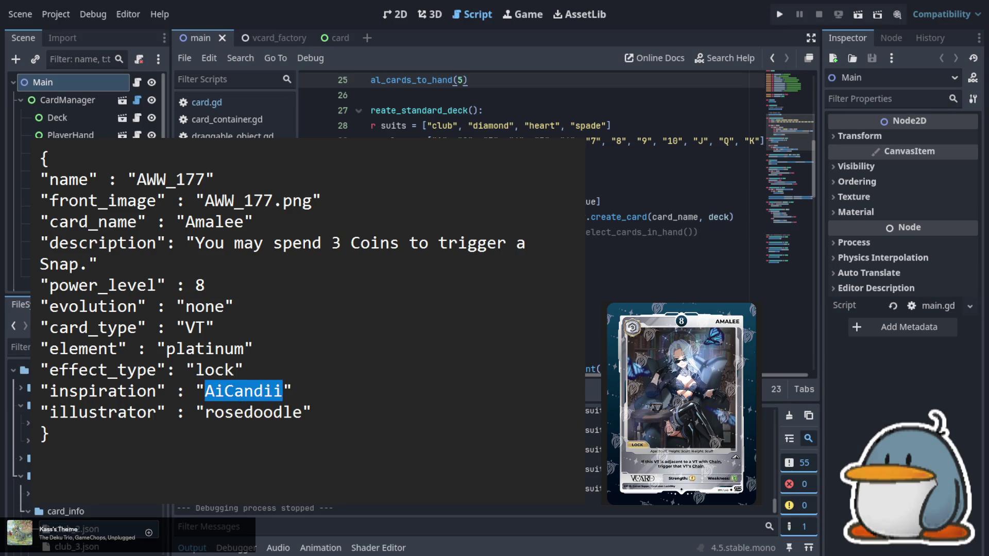
- Set inspiration to Amalee and select the illustrator name rosedoodle
{"action": "type", "text": "Amalee"}
{"action": "key", "text": "Down"}
{"action": "key", "text": "Left"}
{"action": "key", "text": "Left"}
{"action": "key", "text": "Left"}
{"action": "key", "text": "Left"}
{"action": "key", "text": "Right"}
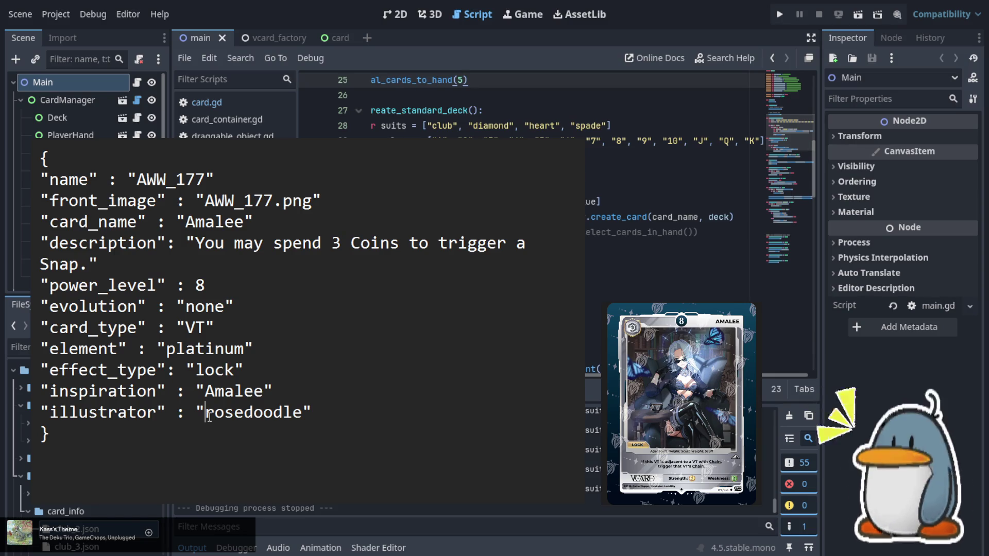
{"action": "key", "text": "shift+Right"}
{"action": "key", "text": "shift+Right"}
{"action": "key", "text": "shift+Right"}
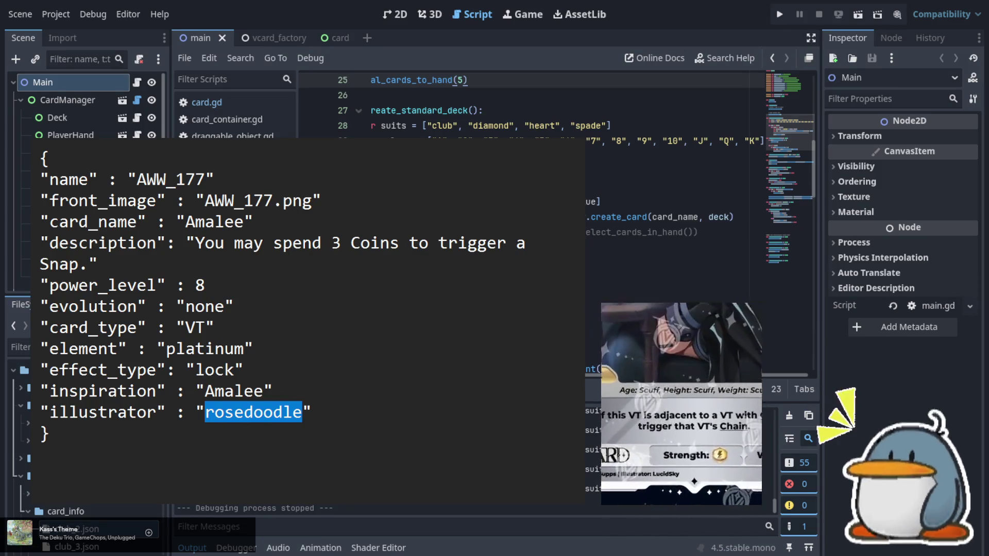
- Replace illustrator rosedoodle with LucidSky and review the Amalee entry's lines
{"action": "left_click", "coordinate": [302, 412]}
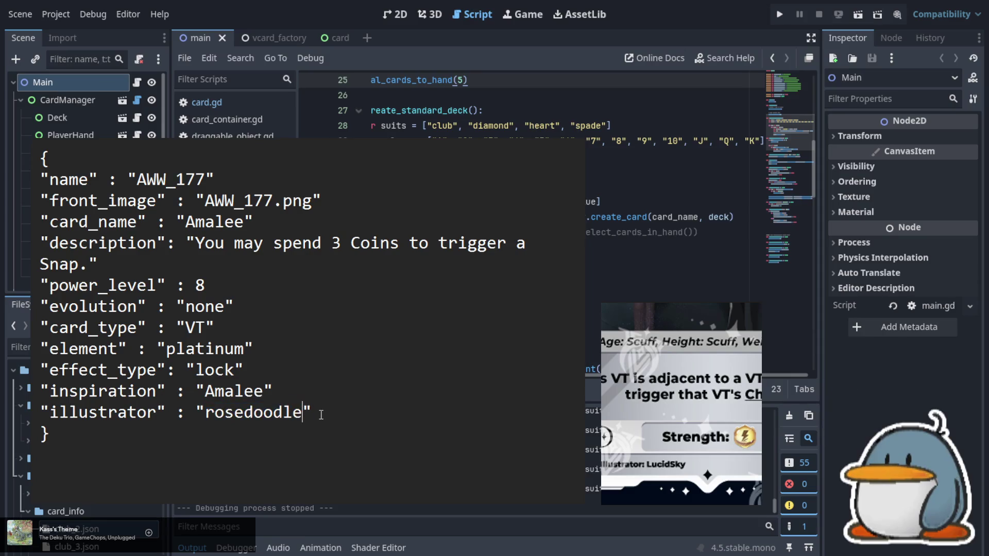
{"action": "key", "text": "shift+Left"}
{"action": "key", "text": "shift+Left"}
{"action": "key", "text": "shift+Left"}
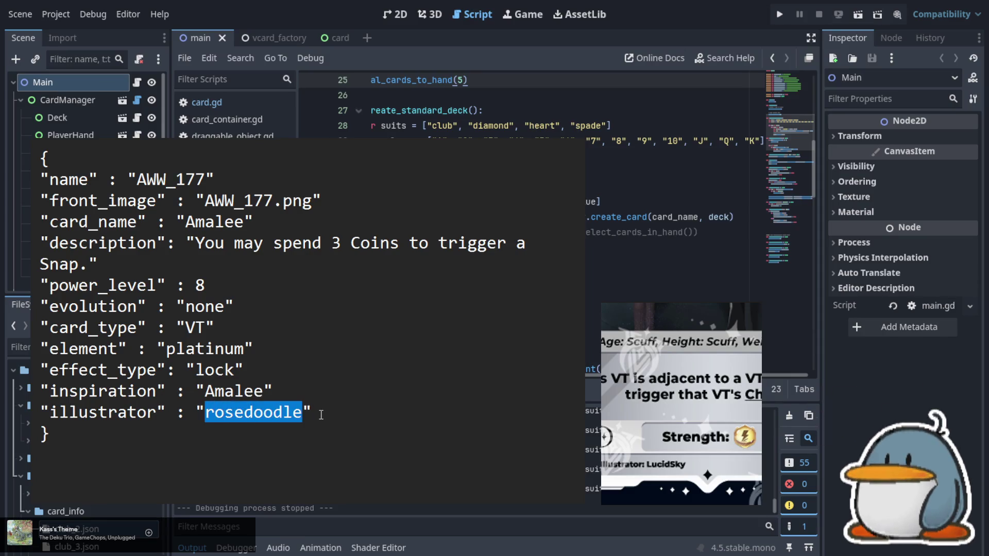
{"action": "type", "text": "Luc"}
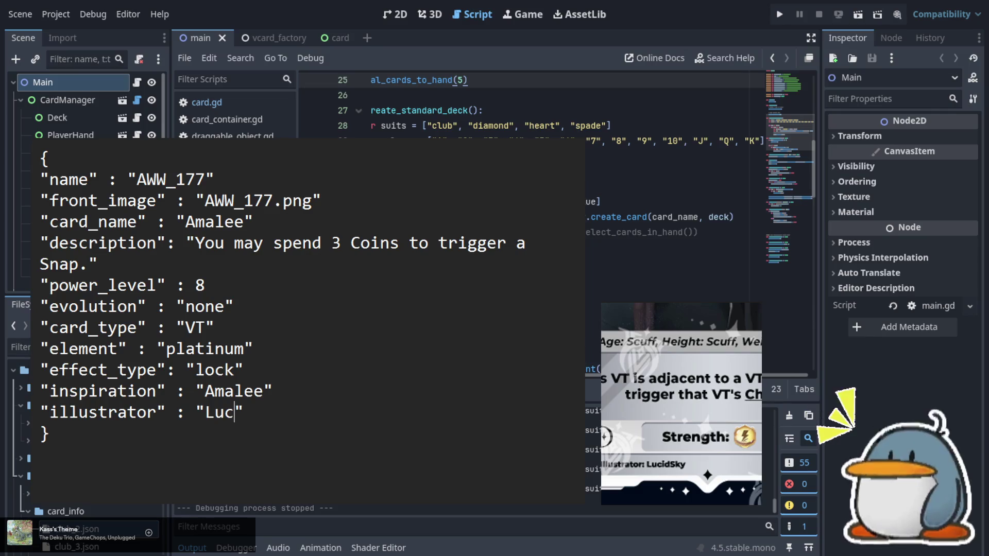
{"action": "type", "text": "idSky"}
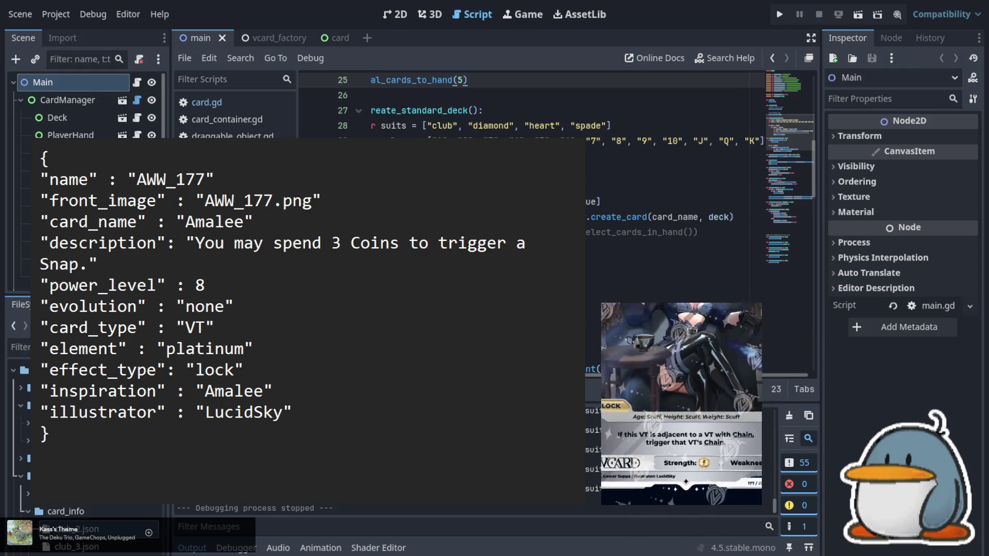
{"action": "left_click", "coordinate": [299, 396]}
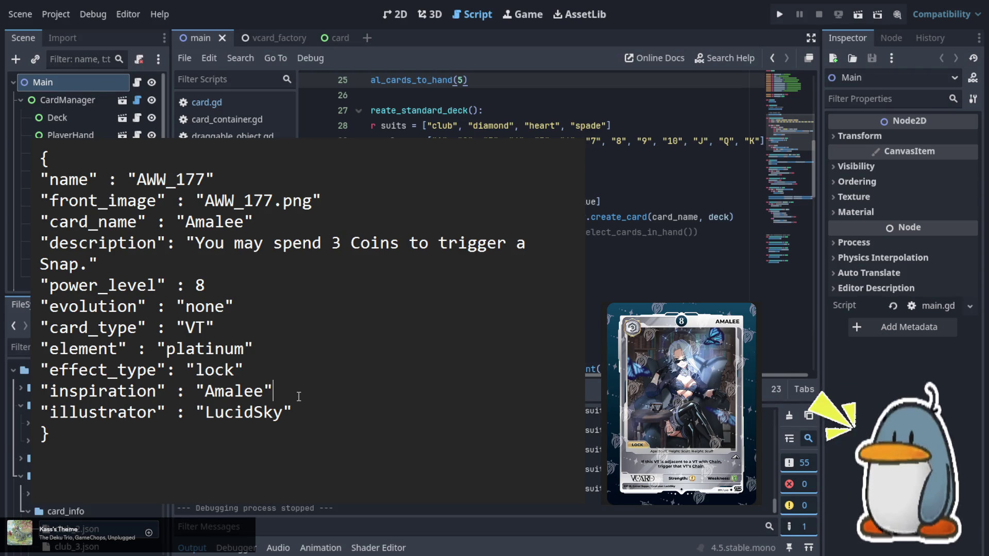
{"action": "key", "text": "Up"}
{"action": "key", "text": "Up"}
{"action": "key", "text": "Up"}
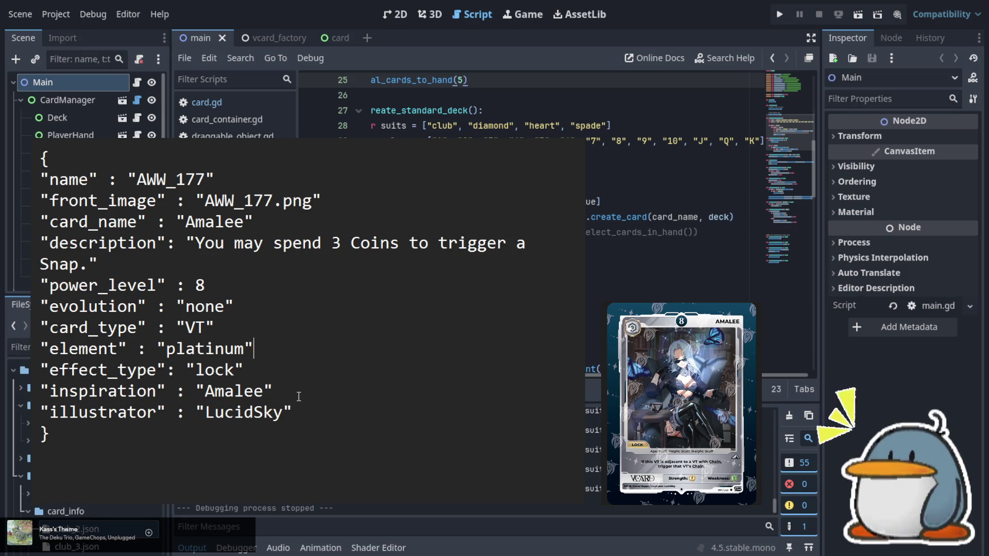
{"action": "key", "text": "Up"}
{"action": "key", "text": "Up"}
{"action": "key", "text": "Down"}
{"action": "key", "text": "Down"}
{"action": "key", "text": "Down"}
{"action": "key", "text": "Down"}
{"action": "key", "text": "Down"}
{"action": "key", "text": "Down"}
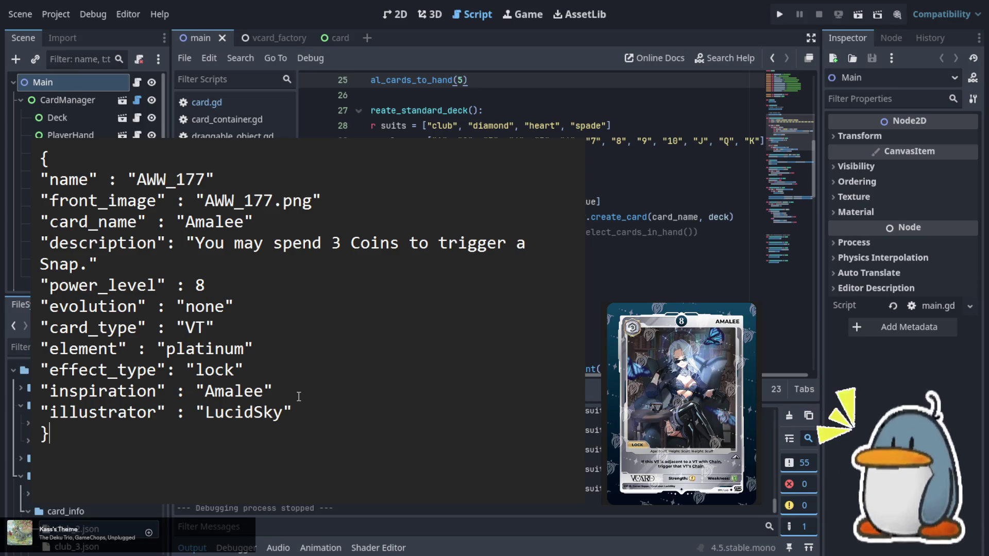
{"action": "left_click", "coordinate": [299, 397]}
{"action": "key", "text": "Up"}
{"action": "key", "text": "Up"}
{"action": "key", "text": "Up"}
{"action": "key", "text": "Up"}
{"action": "key", "text": "Up"}
{"action": "key", "text": "Up"}
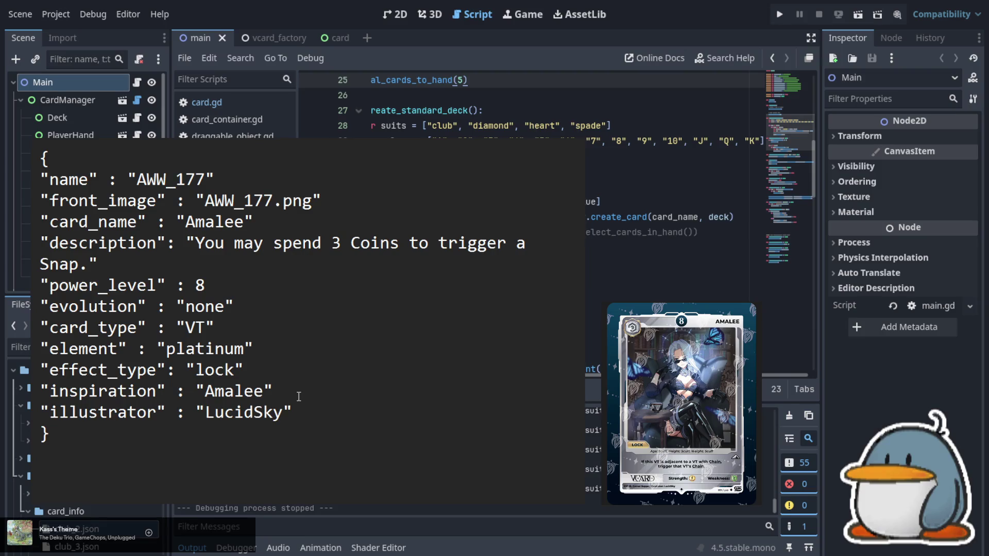
{"action": "key", "text": "Up"}
{"action": "key", "text": "Up"}
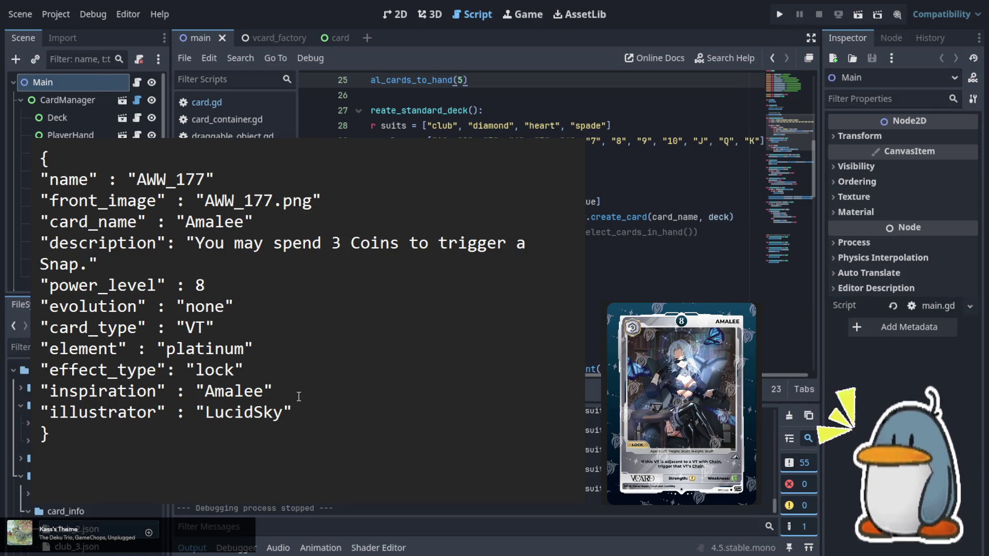
{"action": "left_click", "coordinate": [199, 245]}
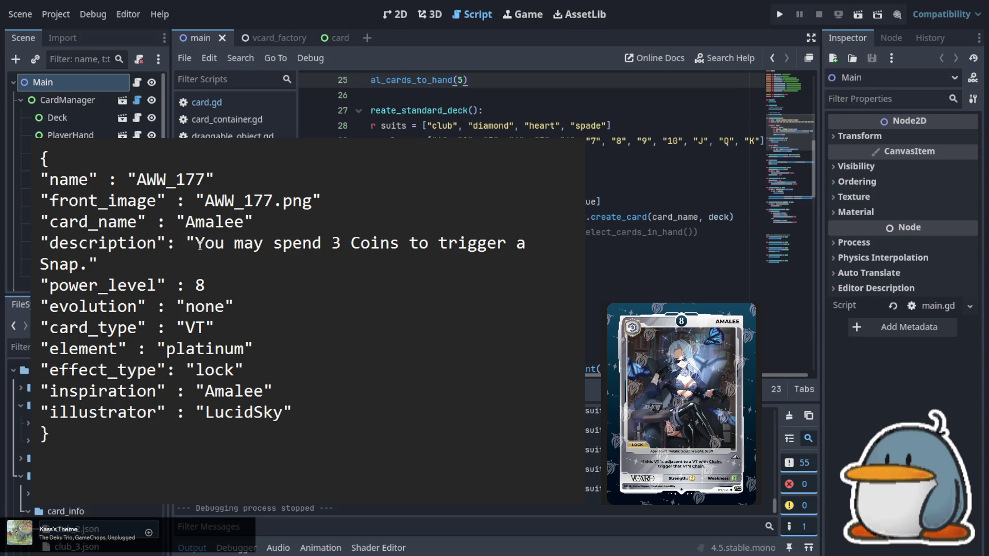
- Replace the AWW_177 description with the Chain-trigger text, capitalising the final 'Chain'
{"action": "key", "text": "shift+End"}
{"action": "key", "text": "shift+Left"}
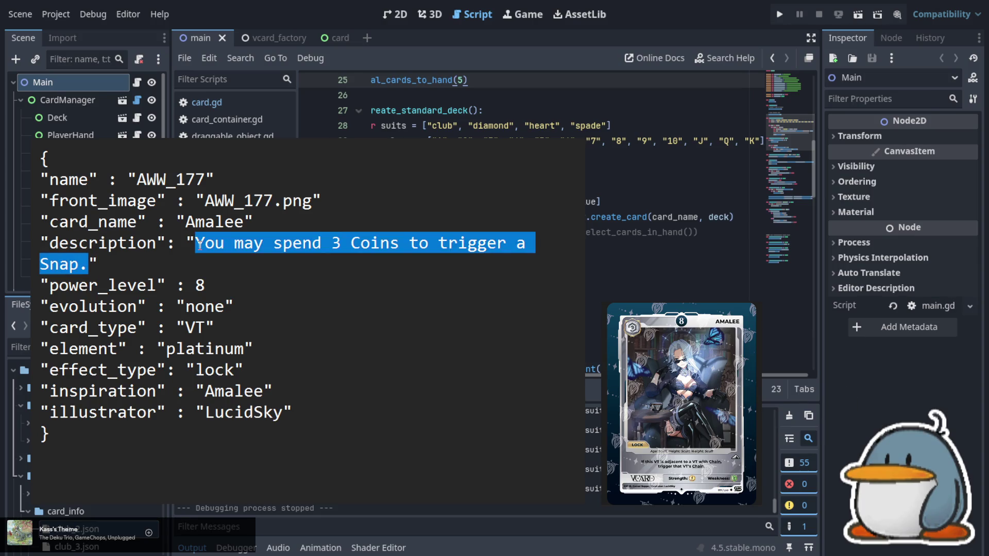
{"action": "type", "text": "If this "}
{"action": "type", "text": "VT "}
{"action": "type", "text": "is adjacent "}
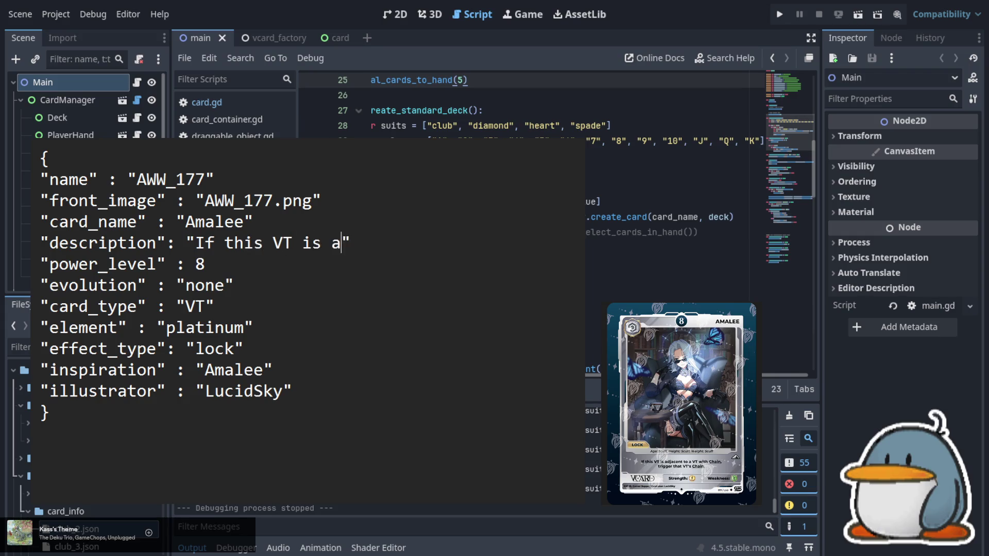
{"action": "type", "text": "to a VT "}
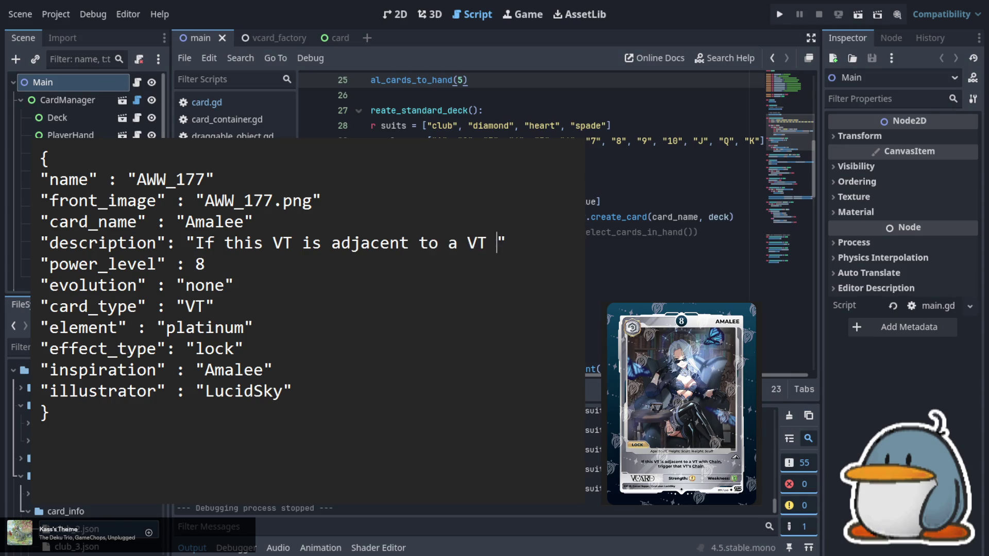
{"action": "type", "text": "with Cha"}
{"action": "type", "text": "in"}
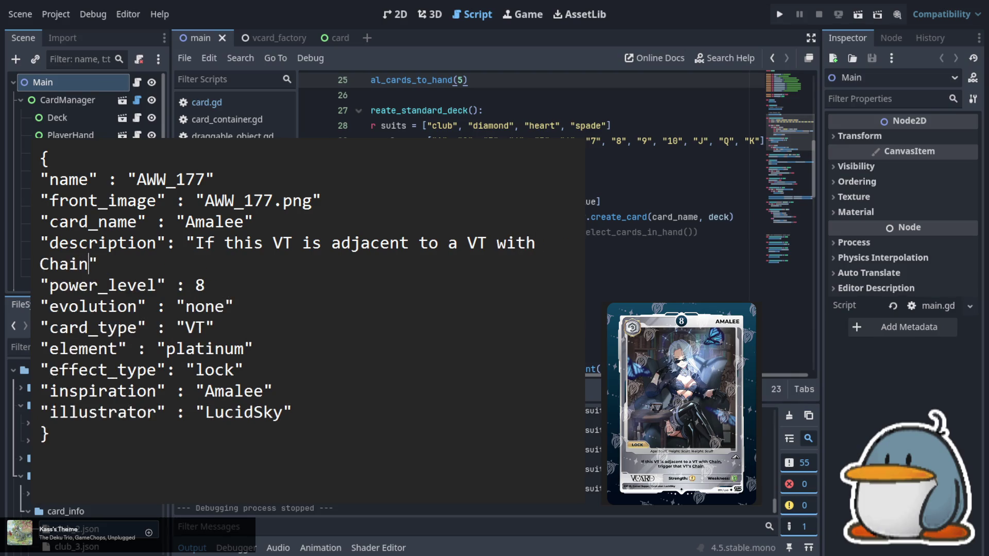
{"action": "type", "text": ", trigge"}
{"action": "type", "text": "r that VT"}
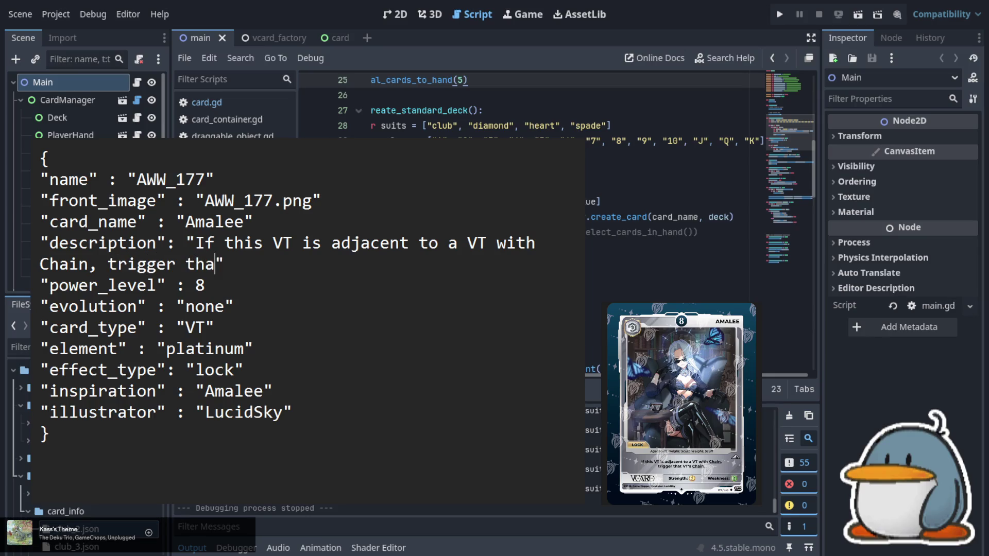
{"action": "type", "text": "'s cha"}
{"action": "type", "text": "in"}
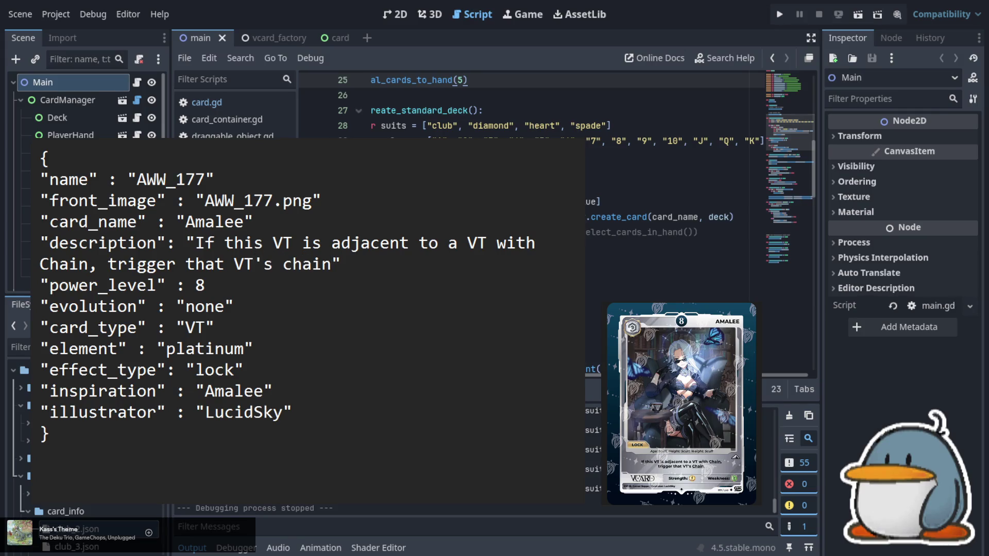
{"action": "type", "text": "."}
{"action": "key", "text": "Left"}
{"action": "key", "text": "Left"}
{"action": "key", "text": "Left"}
{"action": "key", "text": "BackSpace"}
{"action": "type", "text": "C"}
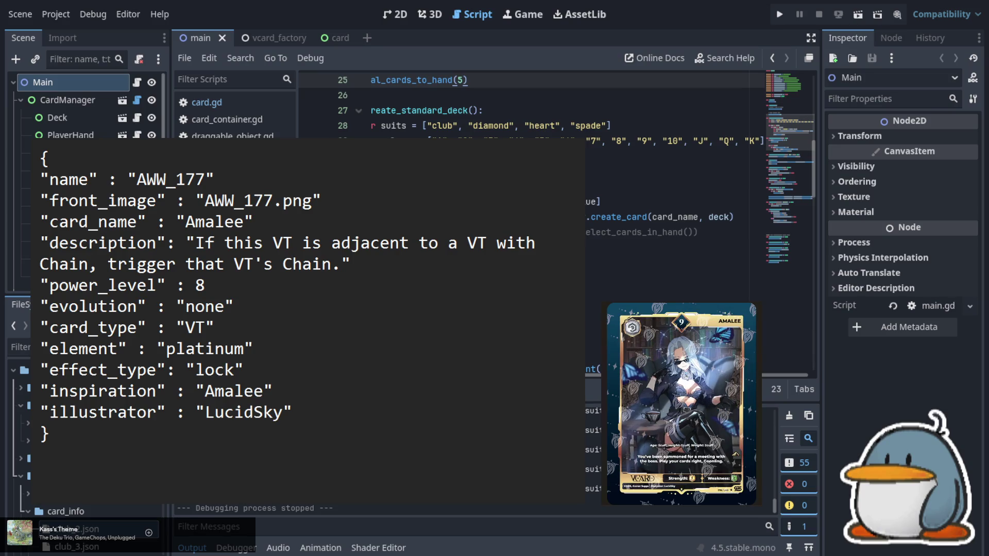
- Change the name and front_image to AWW_178 and power_level to 9
{"action": "key", "text": "BackSpace"}
{"action": "type", "text": "8"}
{"action": "key", "text": "Down"}
{"action": "key", "text": "Right"}
{"action": "key", "text": "Right"}
{"action": "key", "text": "Right"}
{"action": "key", "text": "BackSpace"}
{"action": "type", "text": "8"}
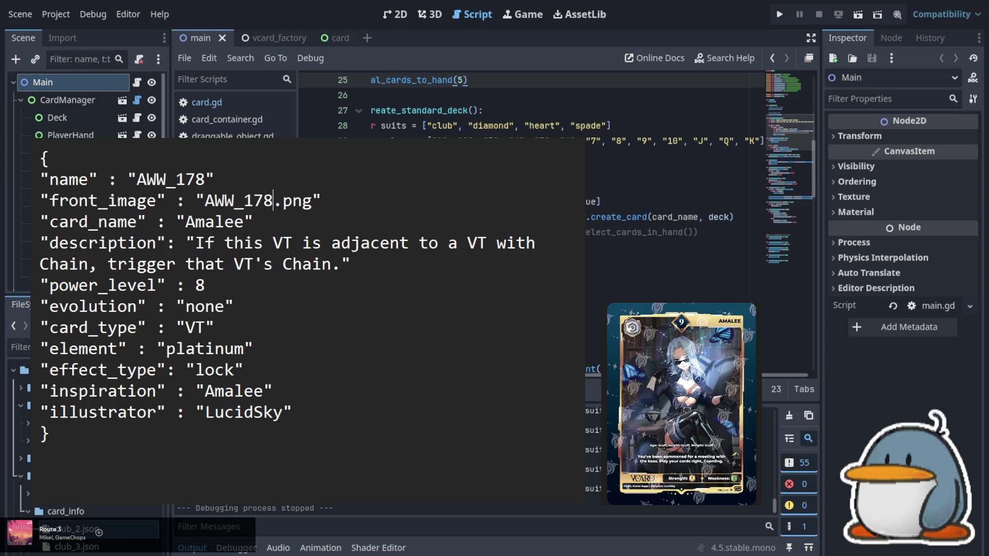
{"action": "key", "text": "Down"}
{"action": "key", "text": "Down"}
{"action": "key", "text": "Up"}
{"action": "key", "text": "BackSpace"}
{"action": "type", "text": "9"}
- Set evolution to AWW_177 and effect_type from lock to none
{"action": "key", "text": "Down"}
{"action": "key", "text": "Right"}
{"action": "key", "text": "Right"}
{"action": "key", "text": "Right"}
{"action": "key", "text": "Left"}
{"action": "key", "text": "shift+Left"}
{"action": "key", "text": "shift+Left"}
{"action": "key", "text": "shift+Left"}
{"action": "key", "text": "shift+Left"}
{"action": "type", "text": "AWW_"}
{"action": "type", "text": "177"}
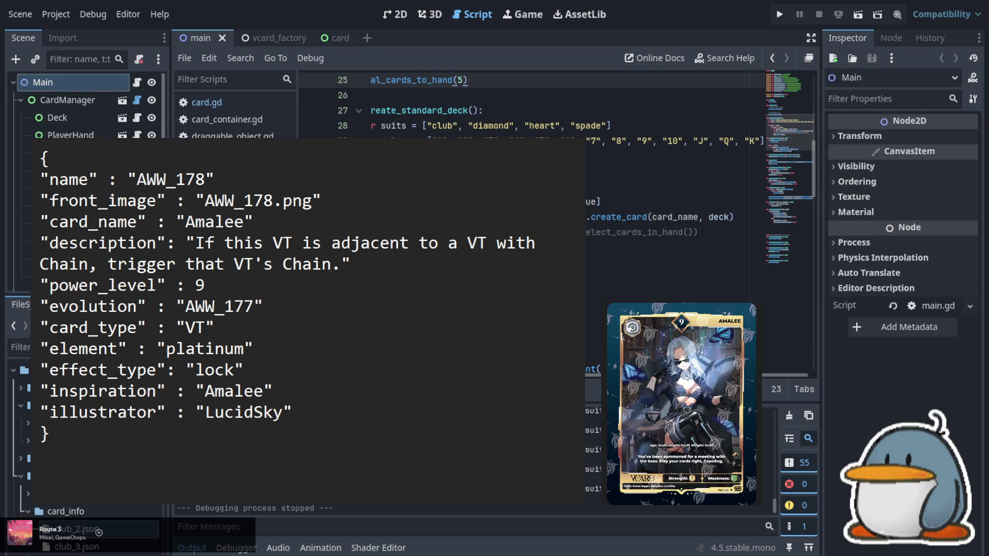
{"action": "key", "text": "Down"}
{"action": "key", "text": "Down"}
{"action": "key", "text": "Down"}
{"action": "key", "text": "Left"}
{"action": "key", "text": "shift+Left"}
{"action": "key", "text": "shift+Left"}
{"action": "key", "text": "shift+Left"}
{"action": "type", "text": "none"}
- Rewrite the description as the boss-meeting text ending 'Play your cards right, Goonling.'
{"action": "key", "text": "Up"}
{"action": "key", "text": "Up"}
{"action": "key", "text": "Up"}
{"action": "key", "text": "Up"}
{"action": "key", "text": "Left"}
{"action": "key", "text": "Left"}
{"action": "key", "text": "Left"}
{"action": "key", "text": "shift+Down"}
{"action": "key", "text": "shift+Right"}
{"action": "key", "text": "shift+Right"}
{"action": "key", "text": "shift+Right"}
{"action": "key", "text": "shift+Right"}
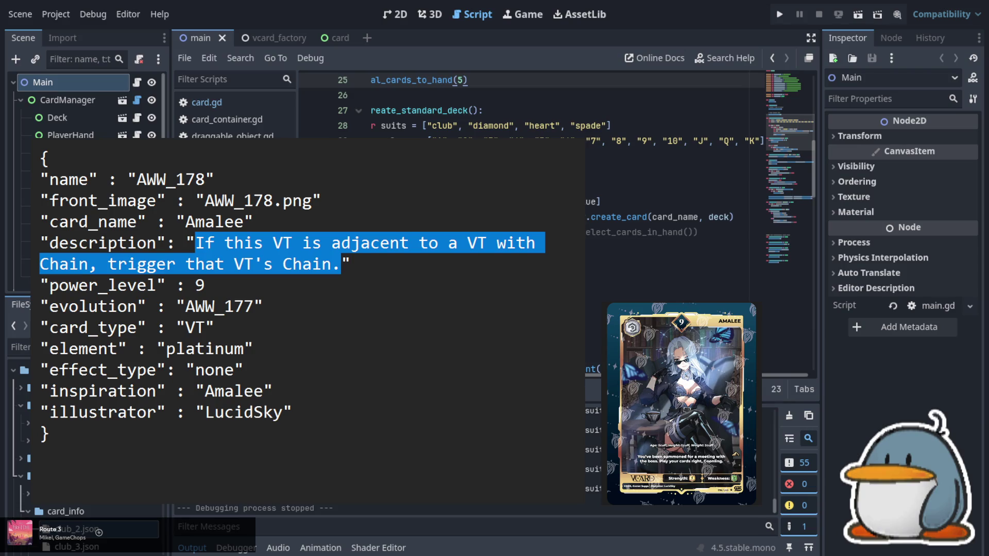
{"action": "type", "text": "You've "}
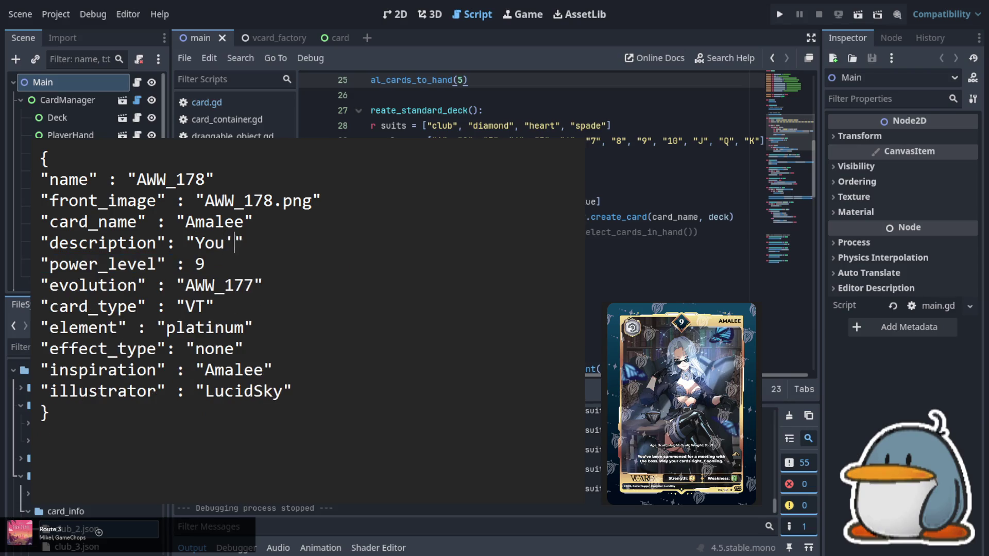
{"action": "type", "text": "been summon"}
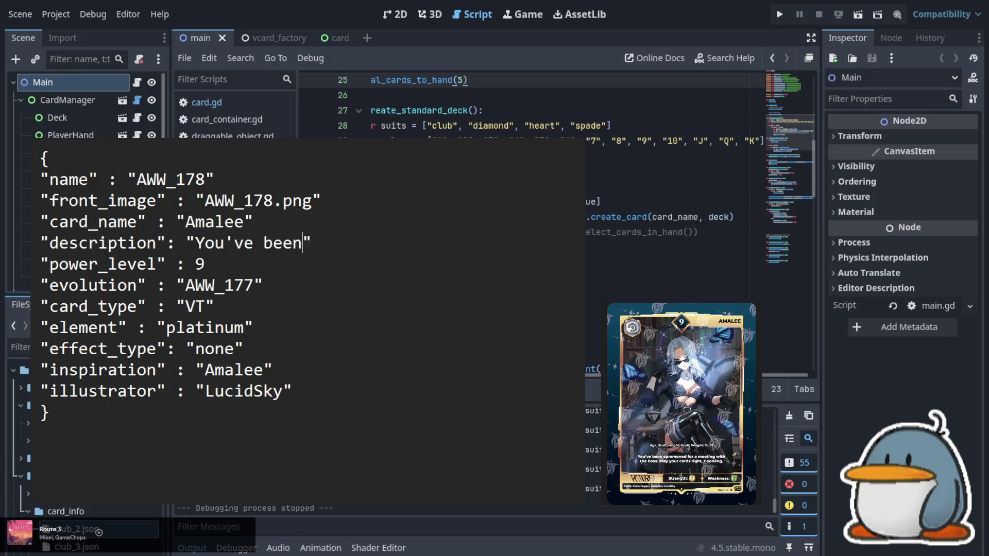
{"action": "type", "text": "ed "}
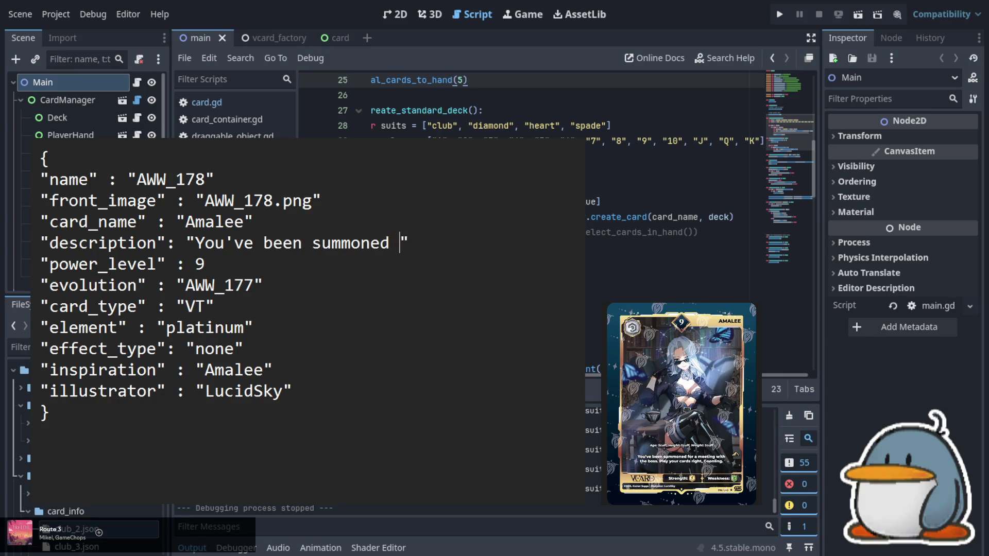
{"action": "type", "text": "for a meet"}
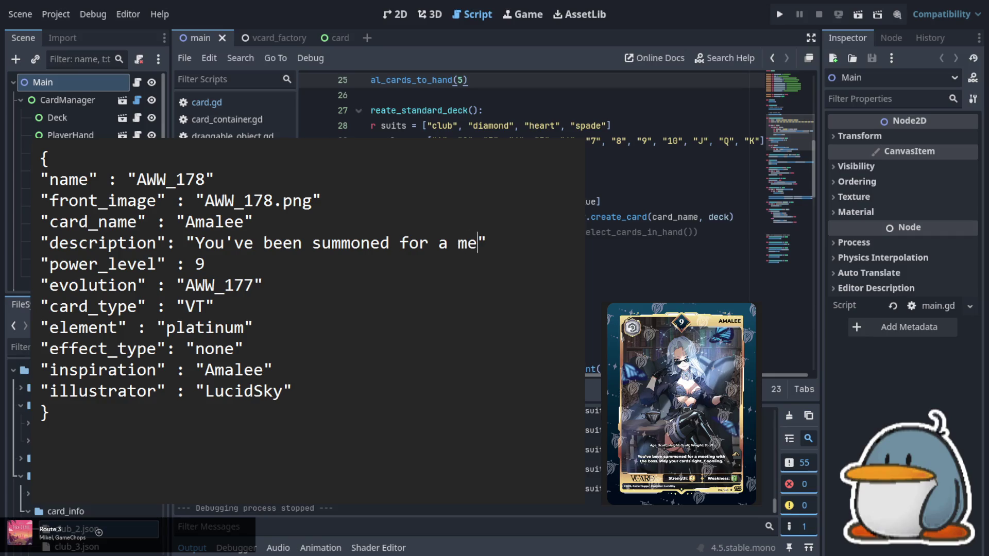
{"action": "type", "text": "ing "}
{"action": "type", "text": "with the "}
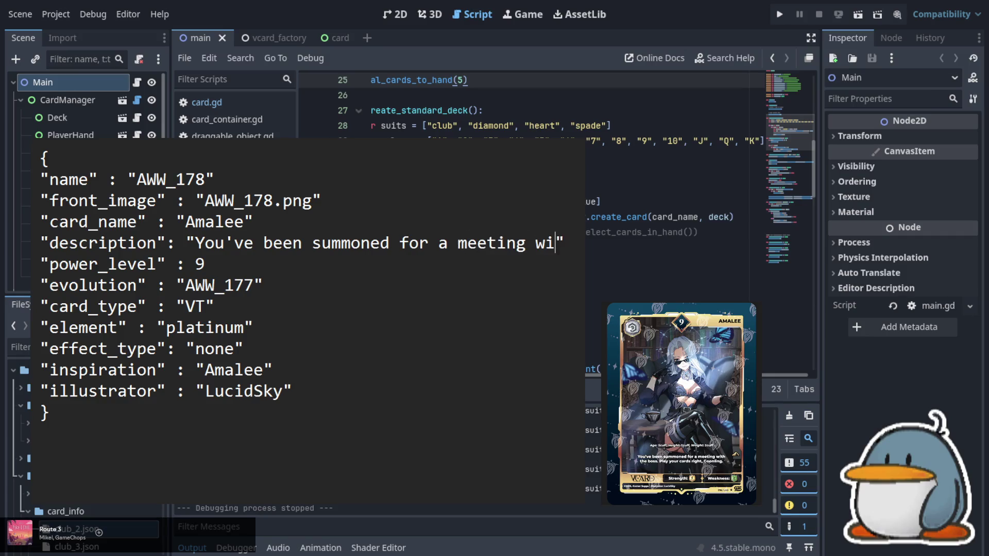
{"action": "type", "text": "boss"}
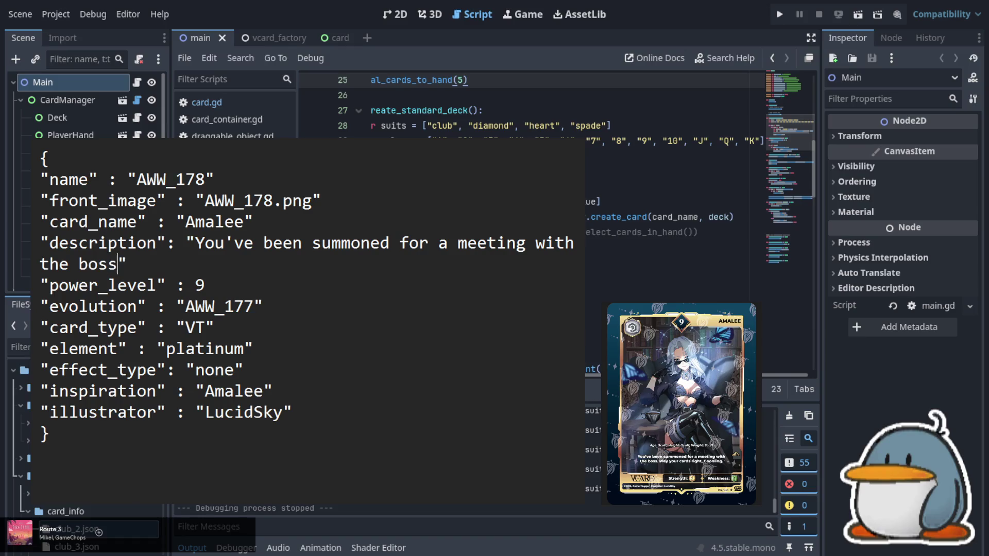
{"action": "type", "text": ". Play"}
{"action": "type", "text": " your cards "}
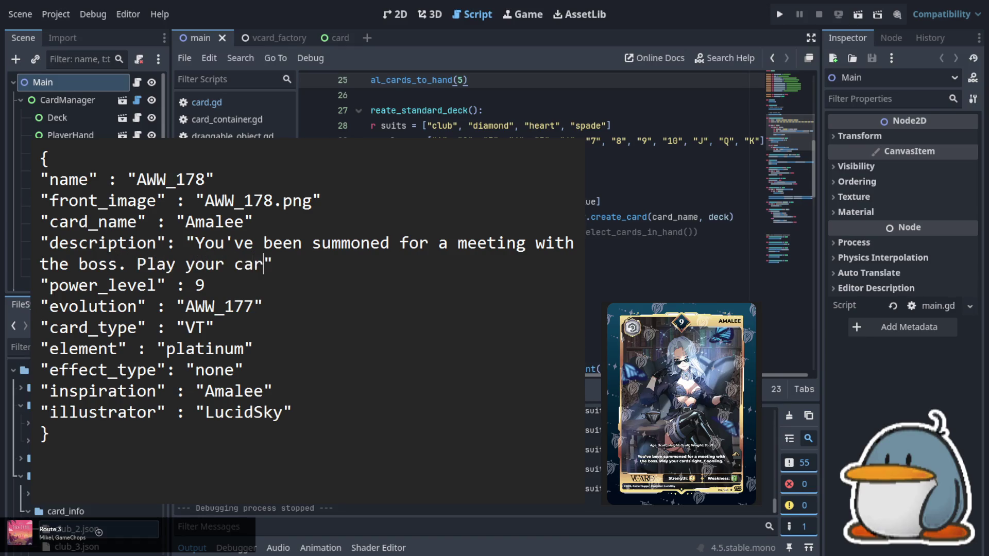
{"action": "type", "text": "right"}
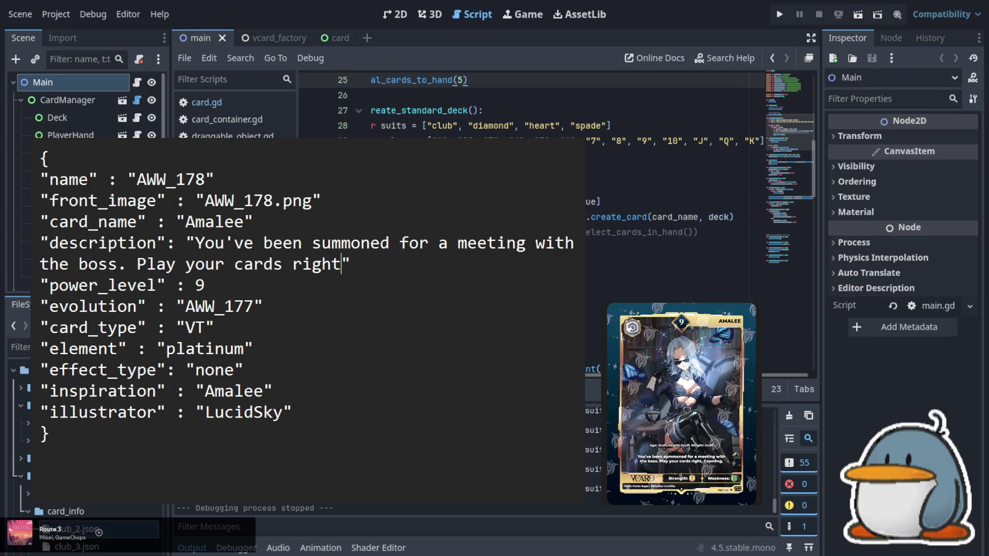
{"action": "type", "text": ", Goonl"}
{"action": "type", "text": "ins."}
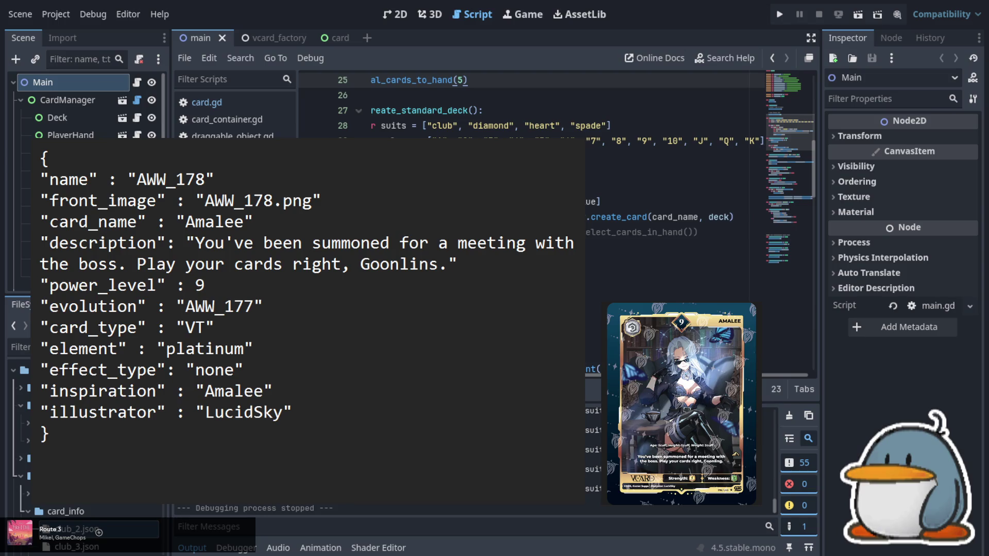
{"action": "left_click", "coordinate": [438, 264]}
{"action": "key", "text": "BackSpace"}
{"action": "type", "text": "g"}
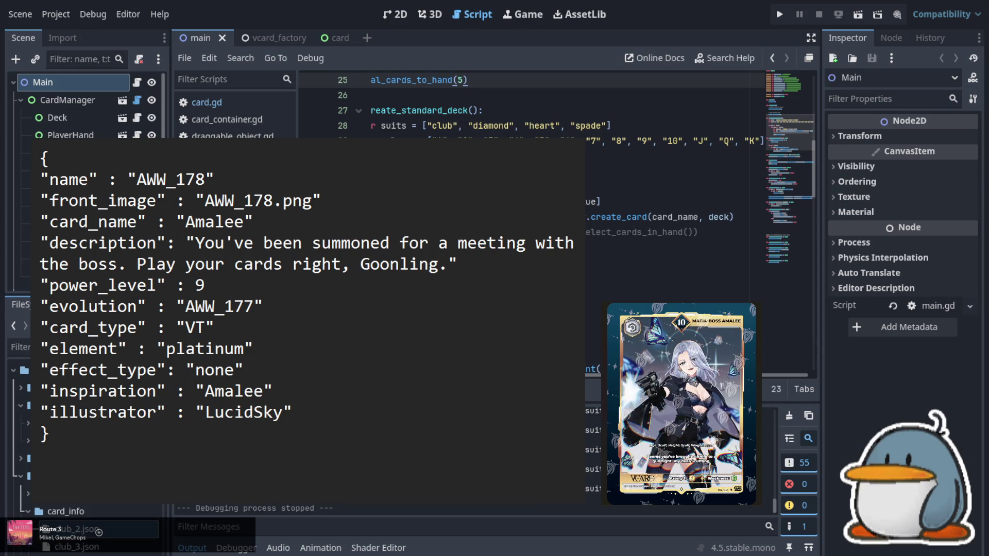
- Change the name and front_image to AWW_179 and power_level to 10
{"action": "left_click", "coordinate": [203, 181]}
{"action": "key", "text": "BackSpace"}
{"action": "type", "text": "9"}
{"action": "key", "text": "Down"}
{"action": "key", "text": "Right"}
{"action": "key", "text": "Right"}
{"action": "key", "text": "Right"}
{"action": "key", "text": "BackSpace"}
{"action": "type", "text": "9"}
{"action": "left_click", "coordinate": [208, 281]}
{"action": "key", "text": "BackSpace"}
{"action": "type", "text": "10"}
- Set evolution to AWW_178 and select the old description text
{"action": "key", "text": "Down"}
{"action": "key", "text": "Down"}
{"action": "key", "text": "Up"}
{"action": "key", "text": "Right"}
{"action": "key", "text": "Right"}
{"action": "key", "text": "Right"}
{"action": "key", "text": "BackSpace"}
{"action": "type", "text": "8"}
{"action": "key", "text": "Down"}
{"action": "key", "text": "Down"}
{"action": "key", "text": "Down"}
{"action": "key", "text": "Left"}
{"action": "key", "text": "Up"}
{"action": "key", "text": "Up"}
{"action": "key", "text": "Up"}
{"action": "left_click", "coordinate": [198, 244], "text": "shift"}
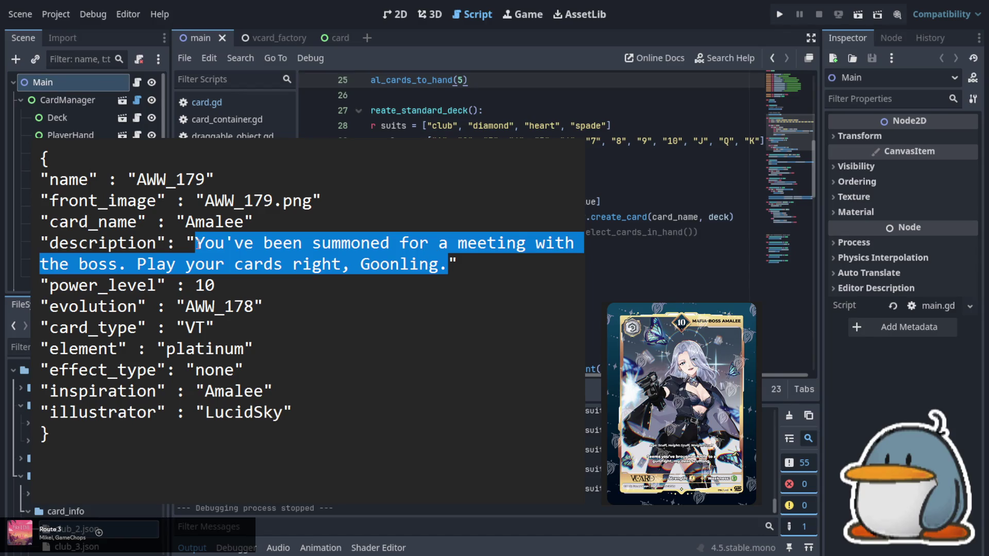
- Type the description 'Seems you've brought a knife to a gun fight, my dear Scuffling.'
{"action": "type", "text": "Seems you've "}
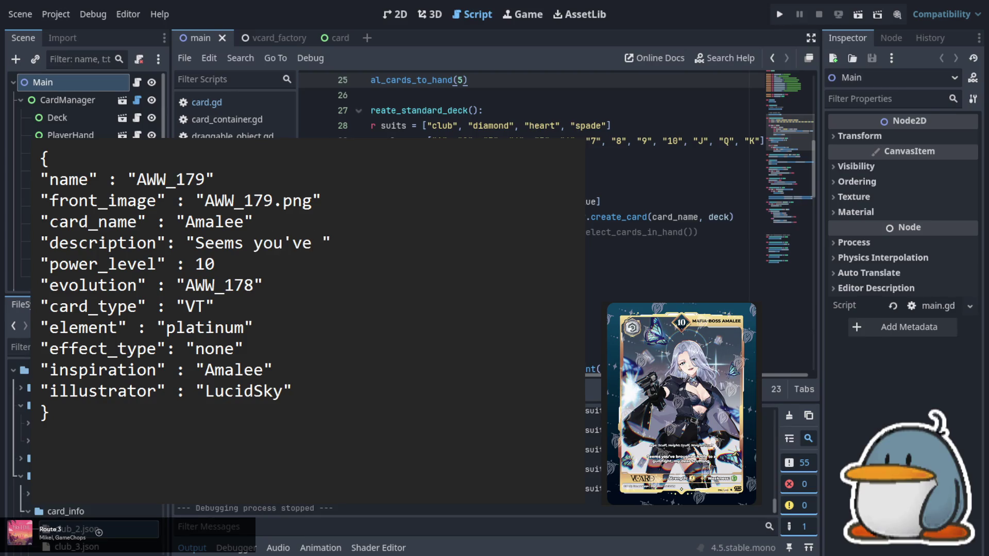
{"action": "type", "text": "brought a knife to a gun fight"}
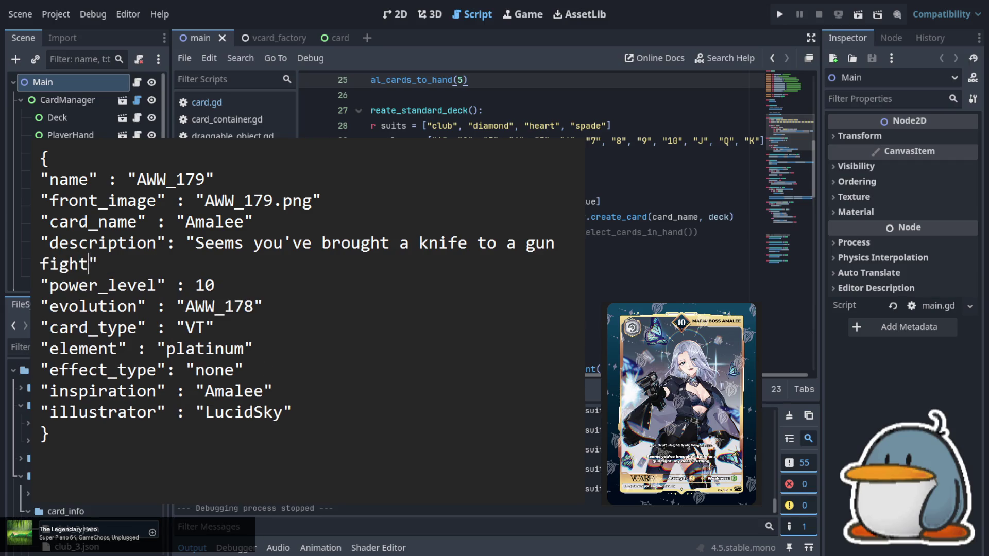
{"action": "type", "text": ", my d"}
{"action": "type", "text": "ear "}
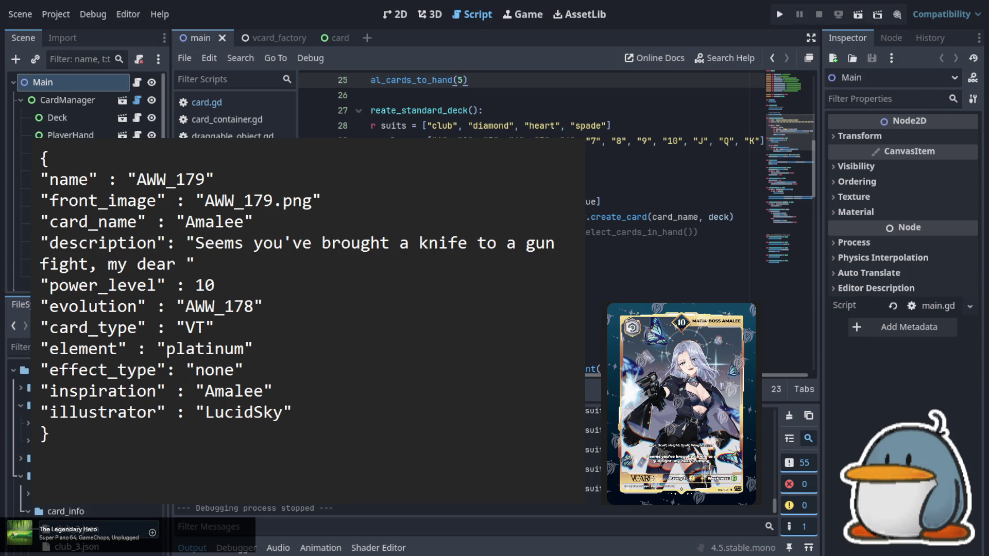
{"action": "type", "text": "Scuffling"}
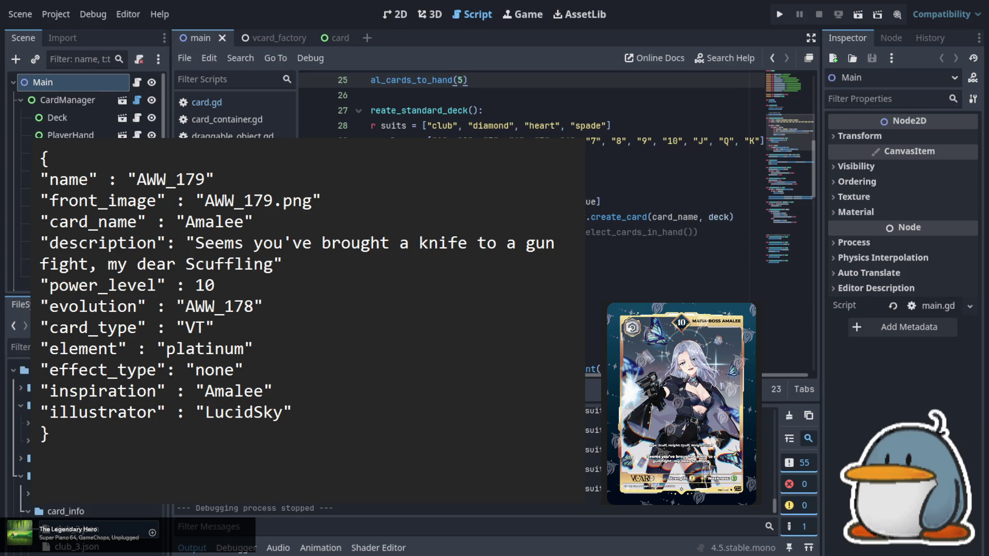
{"action": "type", "text": "."}
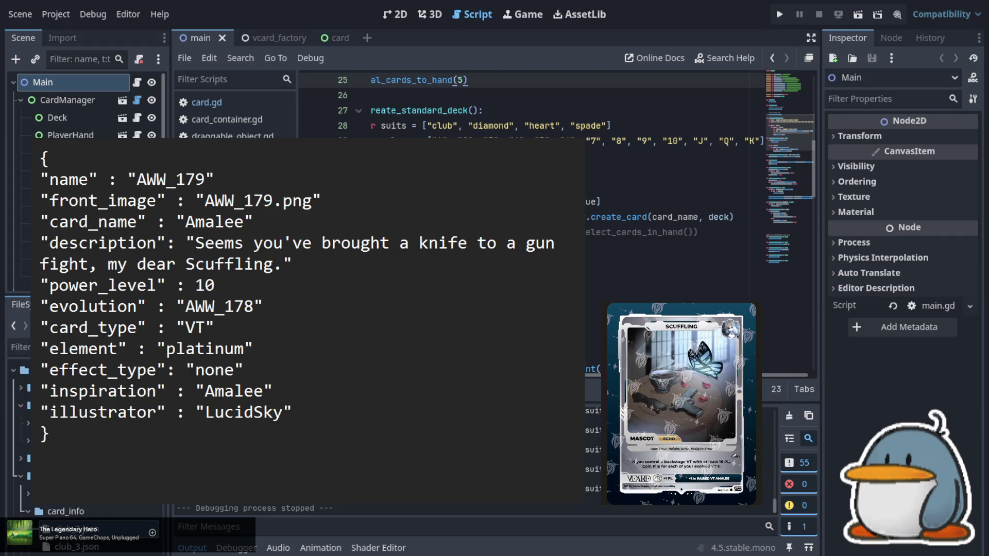
- Renumber the entry's name and front_image from 79 to AWW_180
{"action": "key", "text": "BackSpace"}
{"action": "key", "text": "BackSpace"}
{"action": "type", "text": "80"}
{"action": "key", "text": "Right"}
{"action": "key", "text": "ctrl+Right"}
{"action": "key", "text": "shift+Left"}
{"action": "key", "text": "shift+Left"}
{"action": "type", "text": "80"}
- Change the card_name from Amalee to Scuffling
{"action": "key", "text": "Left"}
{"action": "key", "text": "shift+Left"}
{"action": "key", "text": "shift+Left"}
{"action": "key", "text": "shift+Left"}
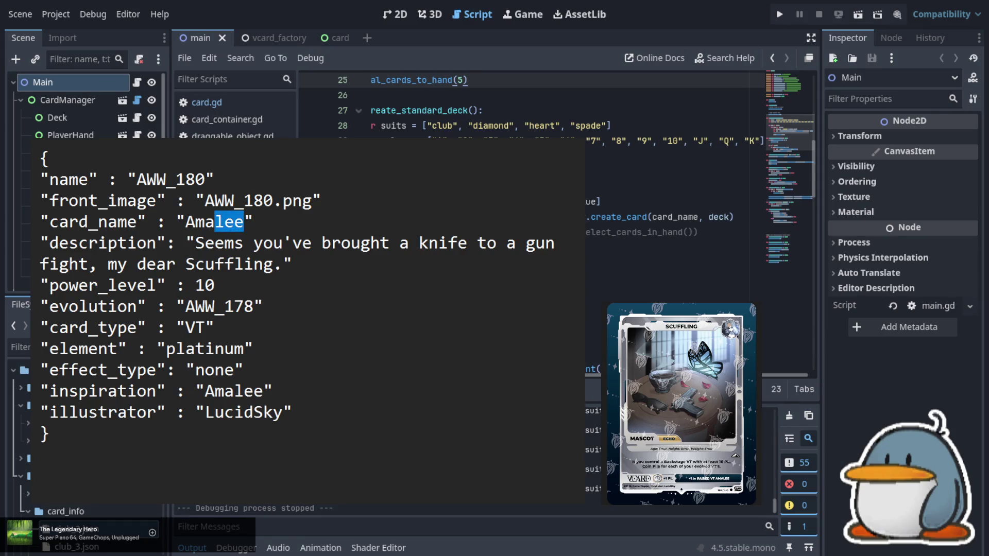
{"action": "key", "text": "shift+Left"}
{"action": "key", "text": "shift+Left"}
{"action": "key", "text": "shift+Left"}
{"action": "type", "text": "Scuffling"}
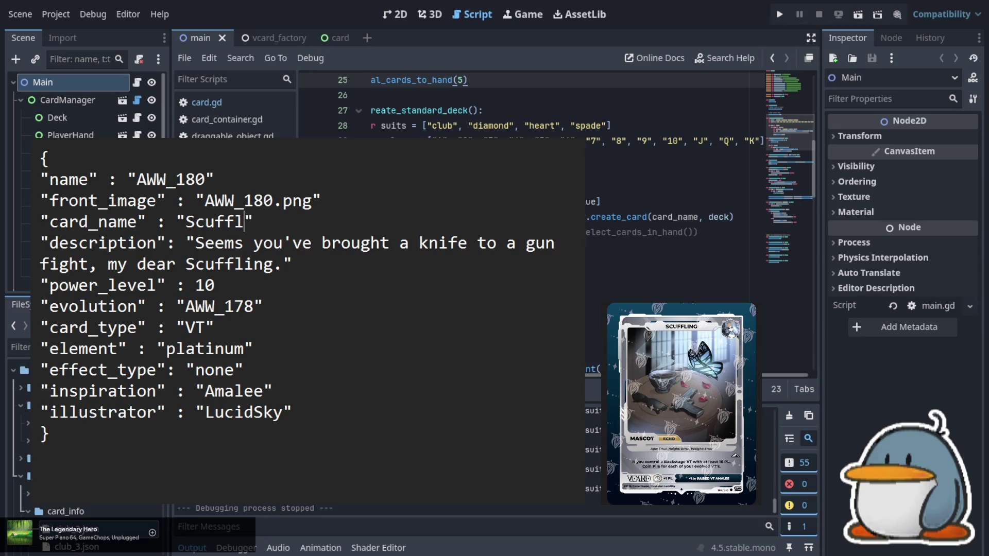
- Replace the description with the Backstage VT 16 PL Coin Pile effect text
{"action": "key", "text": "Down"}
{"action": "key", "text": "Left"}
{"action": "key", "text": "Left"}
{"action": "key", "text": "Left"}
{"action": "key", "text": "shift+Down"}
{"action": "key", "text": "shift+Right"}
{"action": "key", "text": "shift+Right"}
{"action": "key", "text": "shift+Right"}
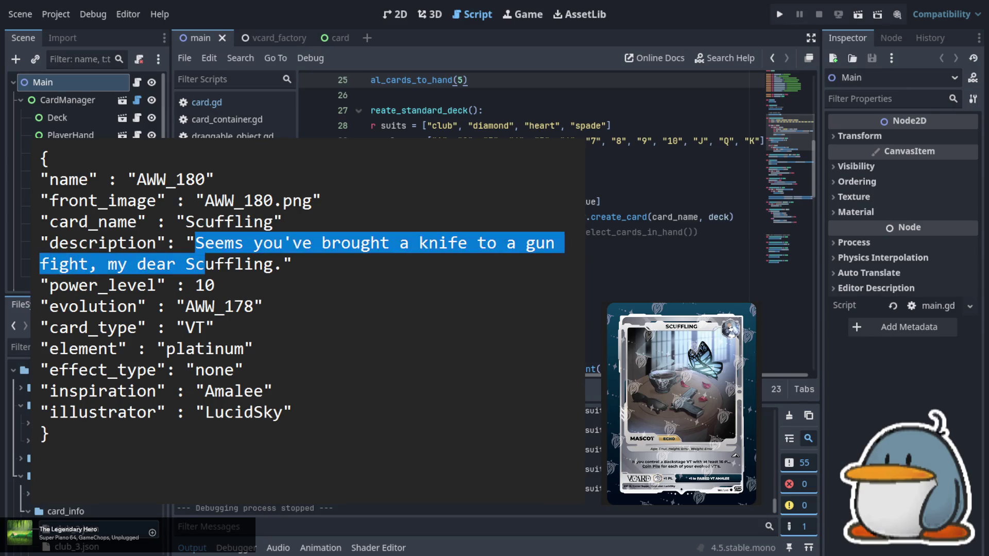
{"action": "type", "text": "If you contr"}
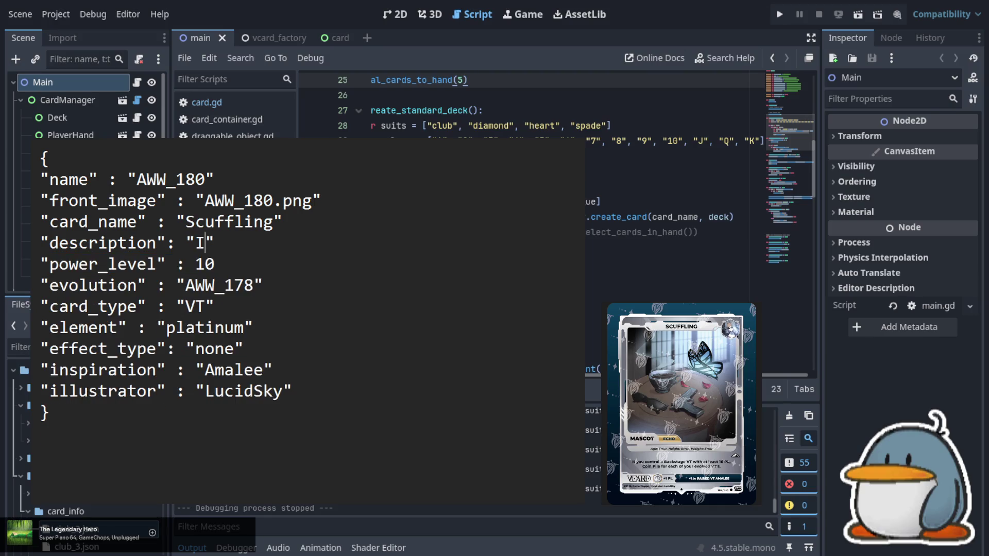
{"action": "type", "text": "ol"}
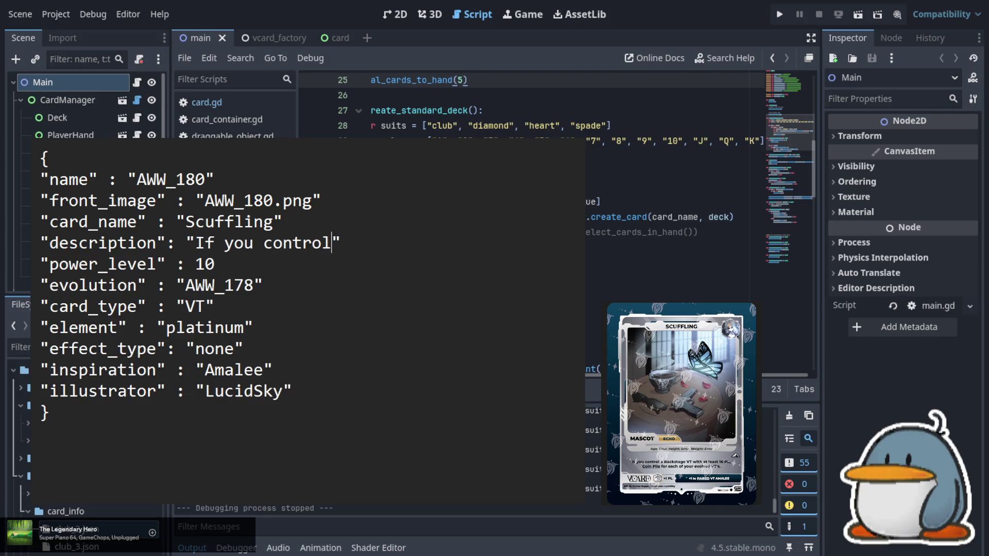
{"action": "type", "text": " a Backs"}
{"action": "type", "text": "tage VT"}
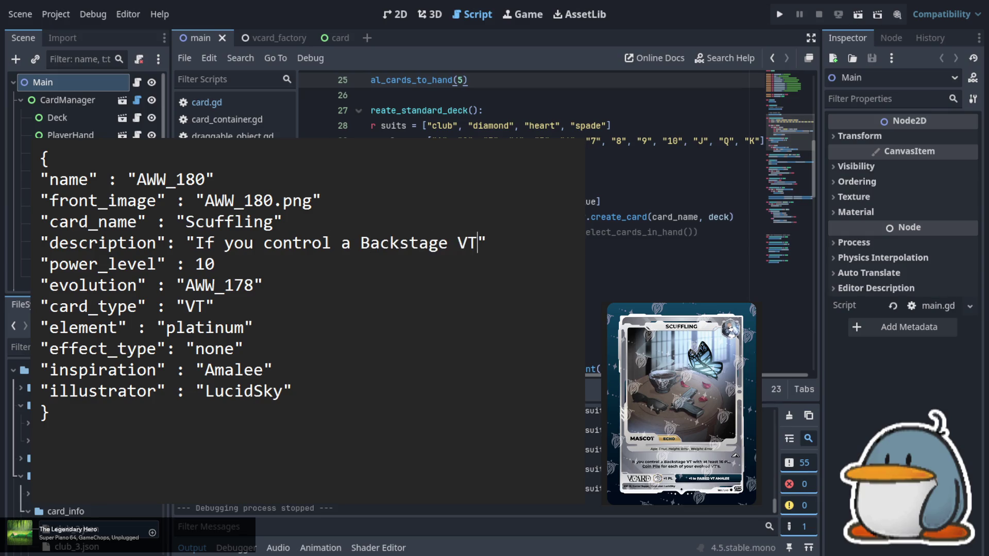
{"action": "type", "text": " with a"}
{"action": "type", "text": "t least 16"}
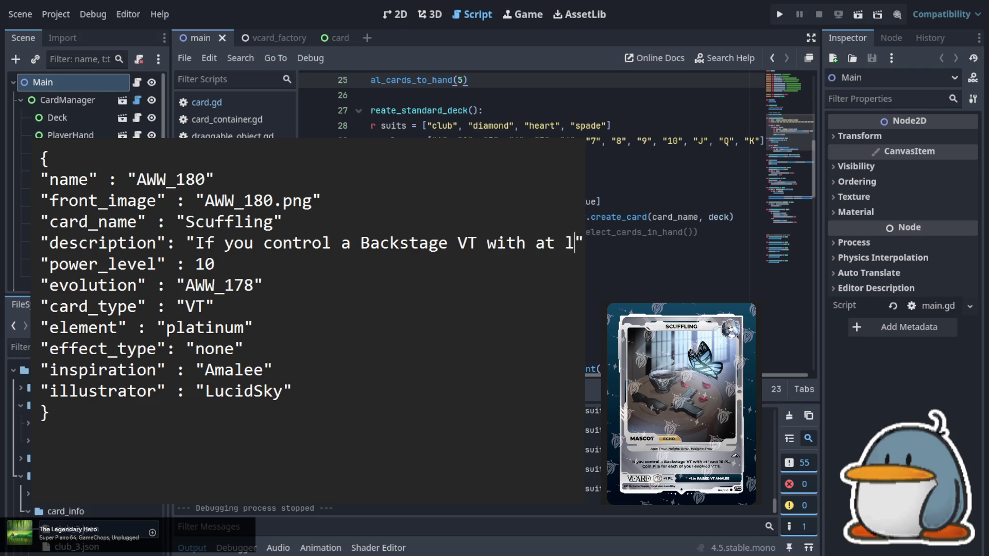
{"action": "type", "text": " PL"}
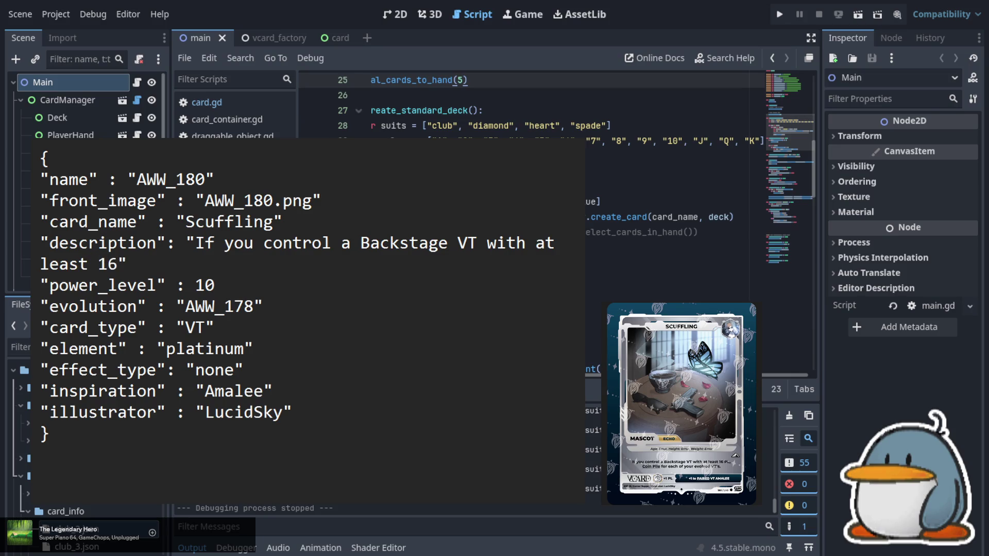
{"action": "type", "text": ", "}
{"action": "type", "text": "Coi"}
{"action": "type", "text": "n Pile"}
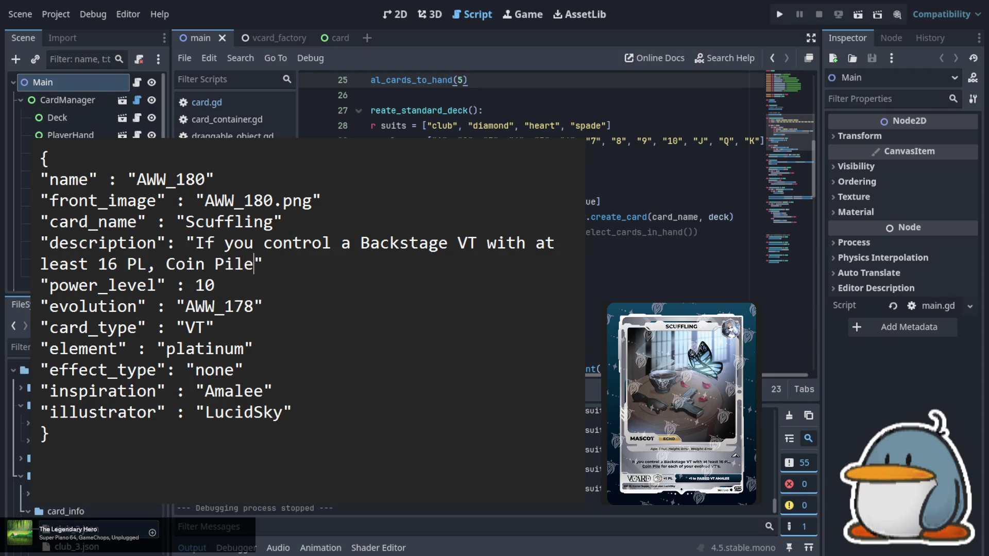
{"action": "type", "text": " for eac"}
{"action": "type", "text": "h of your "}
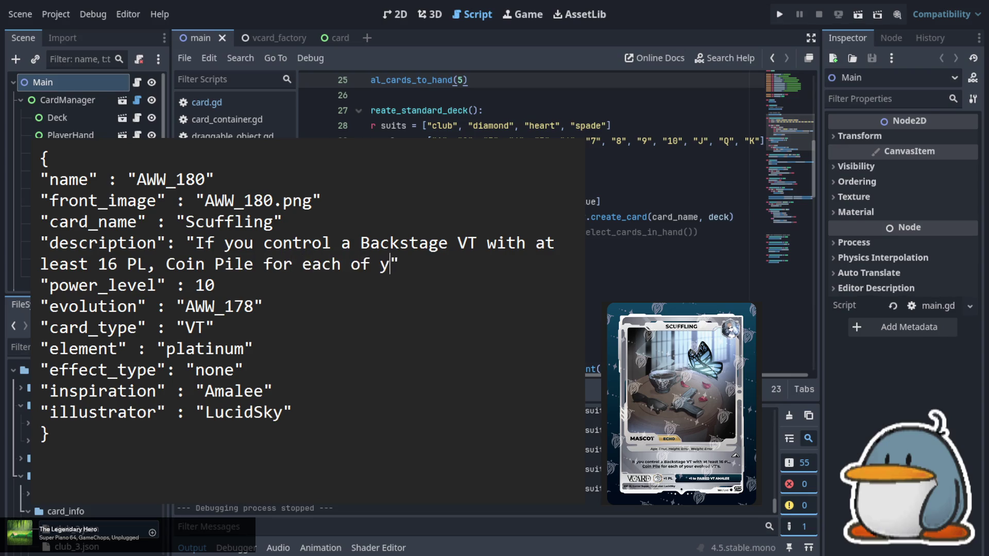
{"action": "type", "text": "evolved "}
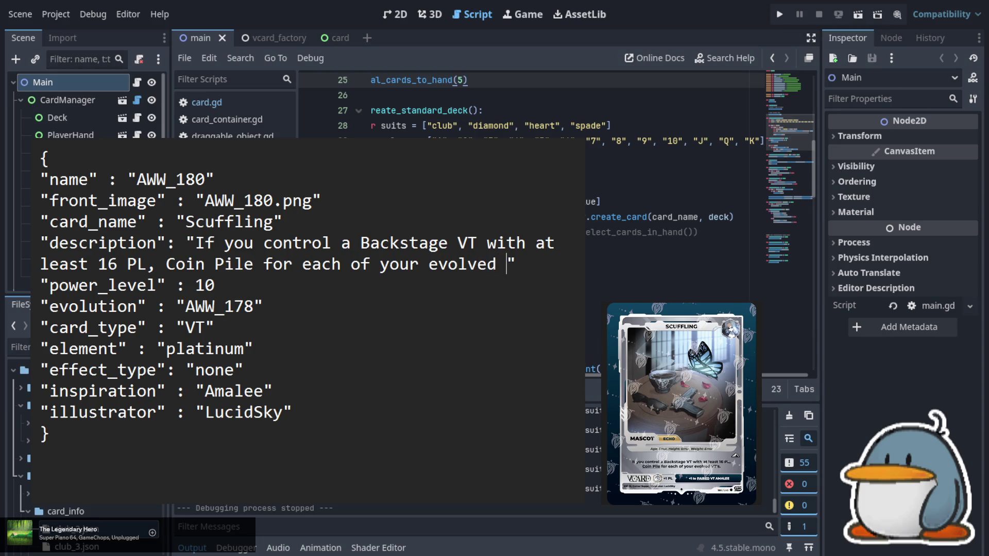
{"action": "type", "text": "VT"}
{"action": "type", "text": "'s."}
- Set power_level from 1 to 0
{"action": "key", "text": "Down"}
{"action": "key", "text": "Left"}
{"action": "key", "text": "BackSpace"}
{"action": "left_click", "coordinate": [254, 307]}
- Change evolution from AWW_178 to AWW_177 and effect_type from none to echo
{"action": "key", "text": "BackSpace"}
{"action": "type", "text": "7"}
{"action": "key", "text": "Down"}
{"action": "key", "text": "Down"}
{"action": "key", "text": "Down"}
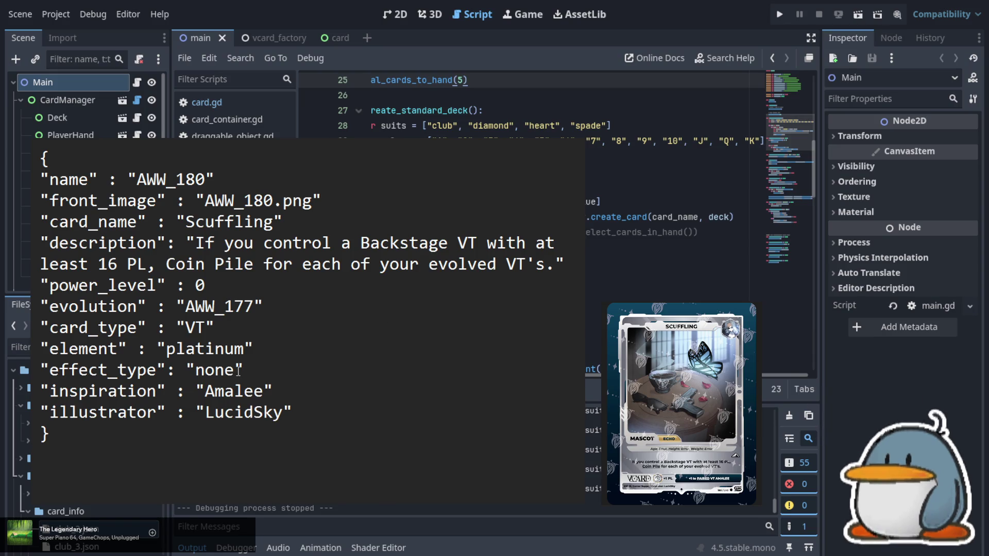
{"action": "left_click_drag", "start_coordinate": [243, 371], "coordinate": [196, 371]}
{"action": "type", "text": "echo"}
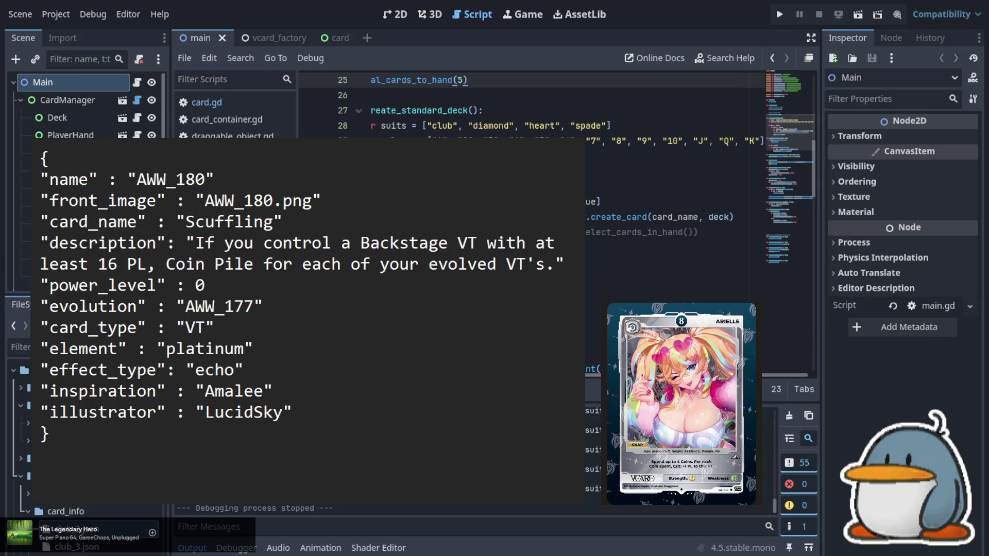
{"action": "left_click", "coordinate": [206, 179]}
- Renumber name and front_image to AWW_181 and rename the card Arielle
{"action": "key", "text": "BackSpace"}
{"action": "type", "text": "1"}
{"action": "key", "text": "Down"}
{"action": "key", "text": "Right"}
{"action": "key", "text": "Right"}
{"action": "key", "text": "Right"}
{"action": "key", "text": "BackSpace"}
{"action": "type", "text": "1"}
{"action": "key", "text": "shift+Left"}
{"action": "key", "text": "shift+Left"}
{"action": "key", "text": "shift+Left"}
{"action": "key", "text": "shift+Right"}
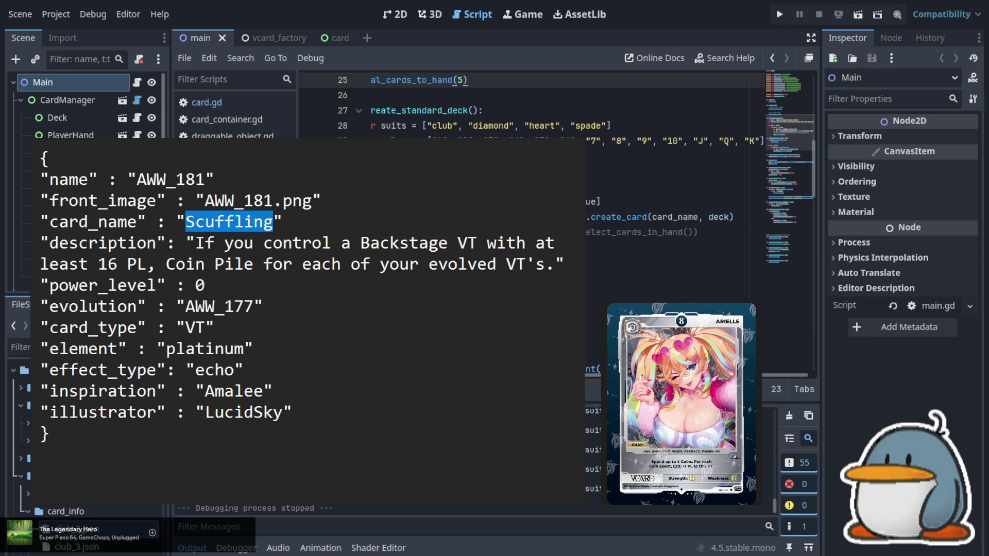
{"action": "type", "text": "Arielle"}
- Change power_level from 0 to 8
{"action": "key", "text": "Left"}
{"action": "key", "text": "Left"}
{"action": "key", "text": "Left"}
{"action": "key", "text": "shift+Down"}
{"action": "key", "text": "shift+Right"}
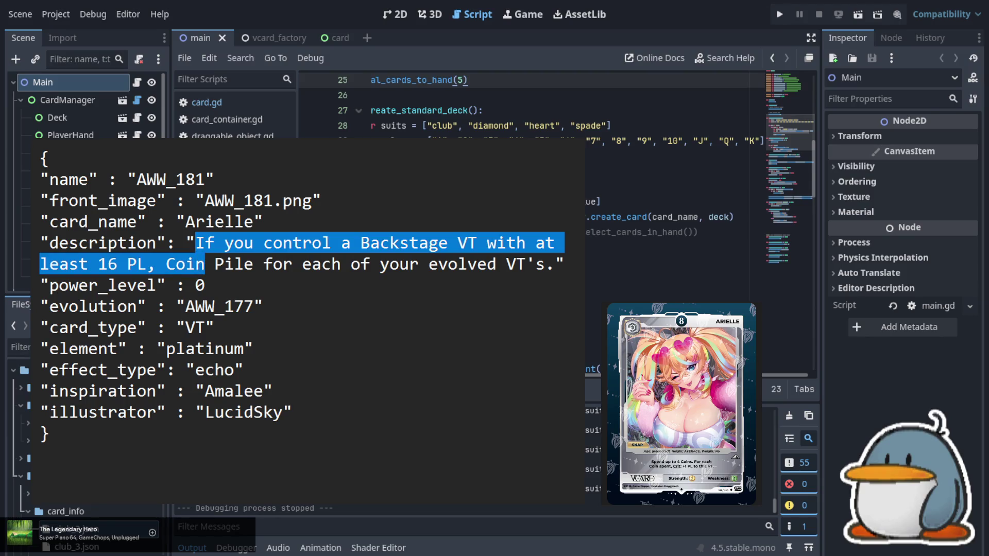
{"action": "key", "text": "shift+Right"}
{"action": "key", "text": "shift+Right"}
{"action": "key", "text": "shift+Right"}
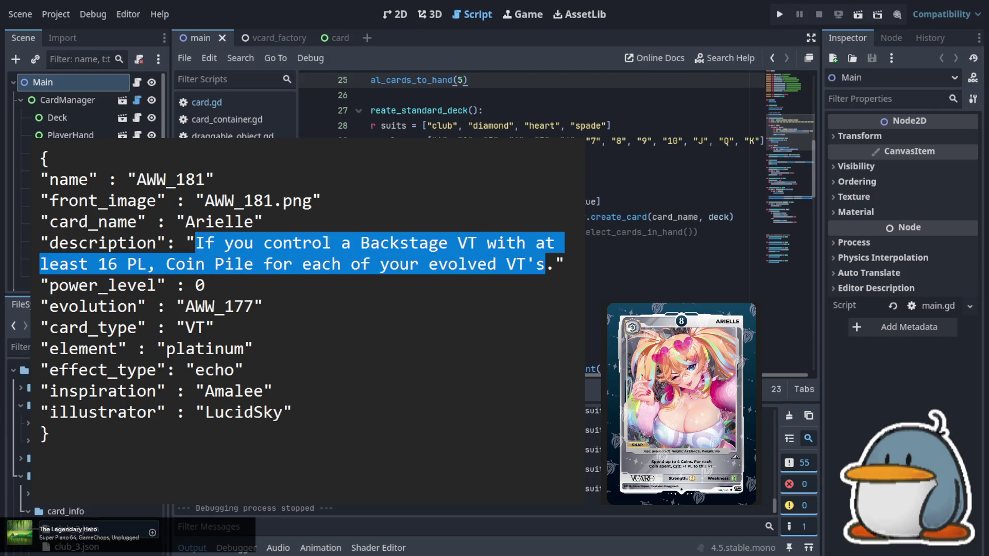
{"action": "key", "text": "Down"}
{"action": "key", "text": "BackSpace"}
{"action": "type", "text": "8"}
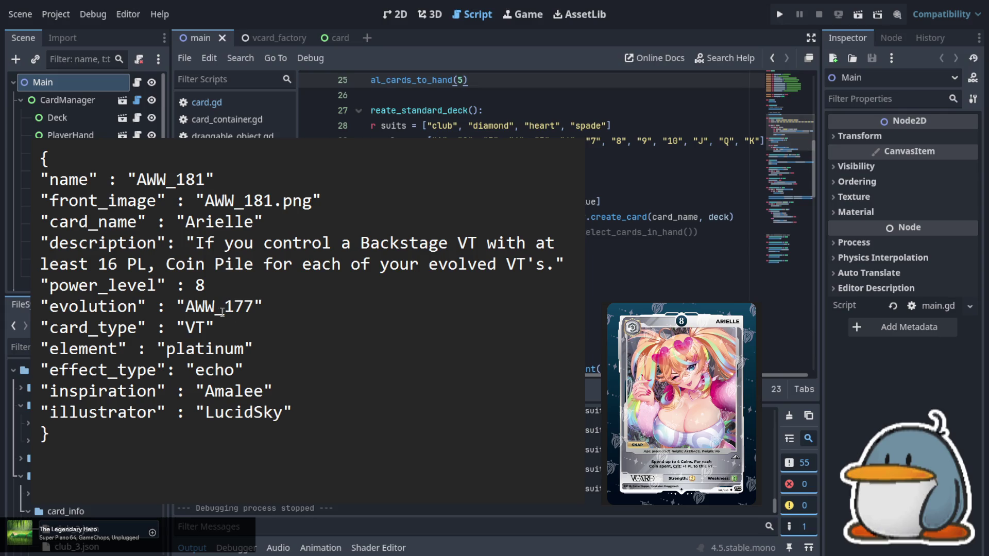
- Replace the evolution value AWW_177 with none
{"action": "key", "text": "shift+Left"}
{"action": "key", "text": "shift+Left"}
{"action": "key", "text": "shift+Left"}
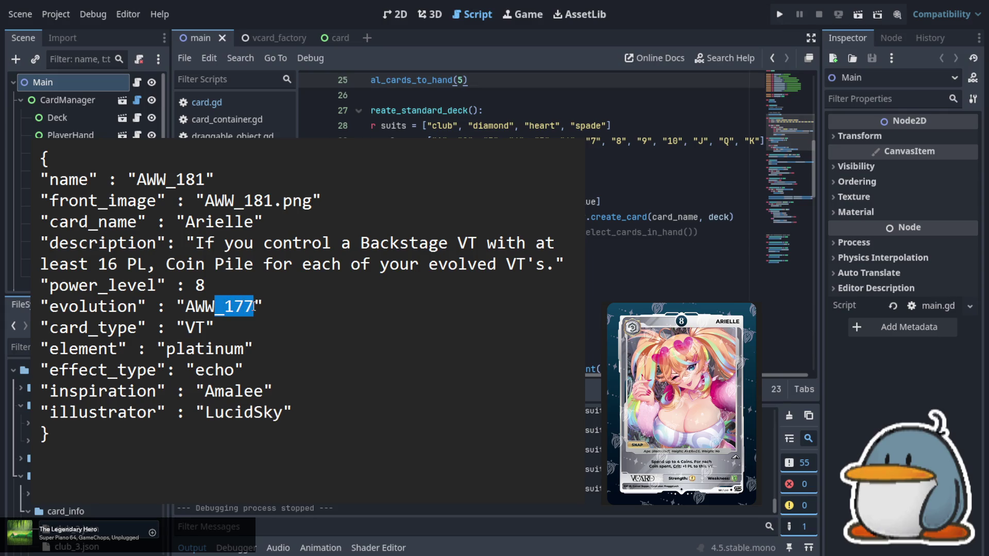
{"action": "type", "text": "none"}
{"action": "key", "text": "Left"}
{"action": "key", "text": "Left"}
{"action": "key", "text": "Left"}
{"action": "key", "text": "Left"}
{"action": "key", "text": "shift+Left"}
{"action": "key", "text": "shift+Left"}
{"action": "key", "text": "shift+Left"}
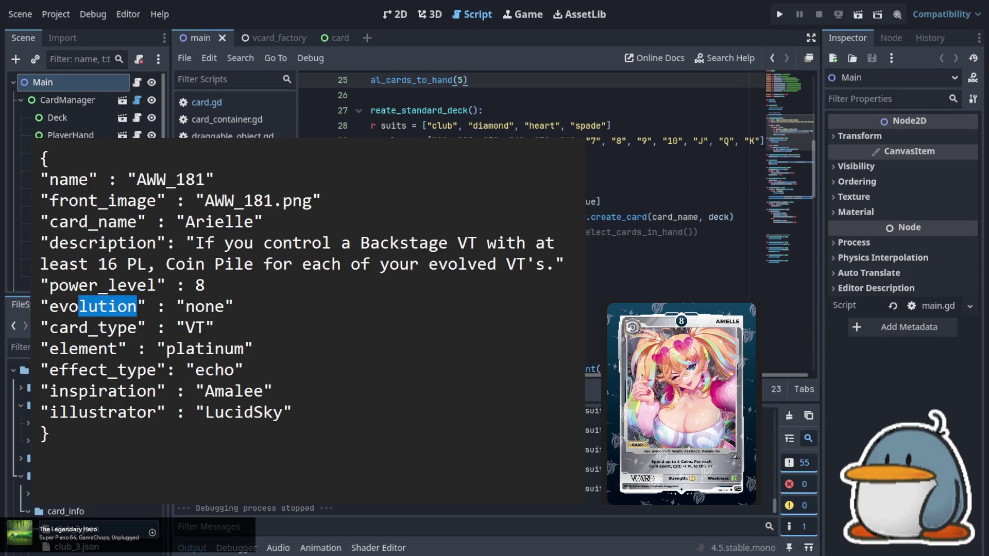
- Change effect_type from echo to snap
{"action": "key", "text": "Left"}
{"action": "key", "text": "Right"}
{"action": "key", "text": "Right"}
{"action": "key", "text": "Right"}
{"action": "key", "text": "Down"}
{"action": "key", "text": "Down"}
{"action": "key", "text": "Down"}
{"action": "key", "text": "Right"}
{"action": "key", "text": "Right"}
{"action": "key", "text": "shift+Right"}
{"action": "key", "text": "shift+Right"}
{"action": "key", "text": "shift+Right"}
{"action": "type", "text": "snap"}
{"action": "key", "text": "Left"}
{"action": "key", "text": "Left"}
- Set inspiration to Arielle and enter the new illustrator's name
{"action": "key", "text": "shift+Right"}
{"action": "key", "text": "shift+Right"}
{"action": "key", "text": "shift+Right"}
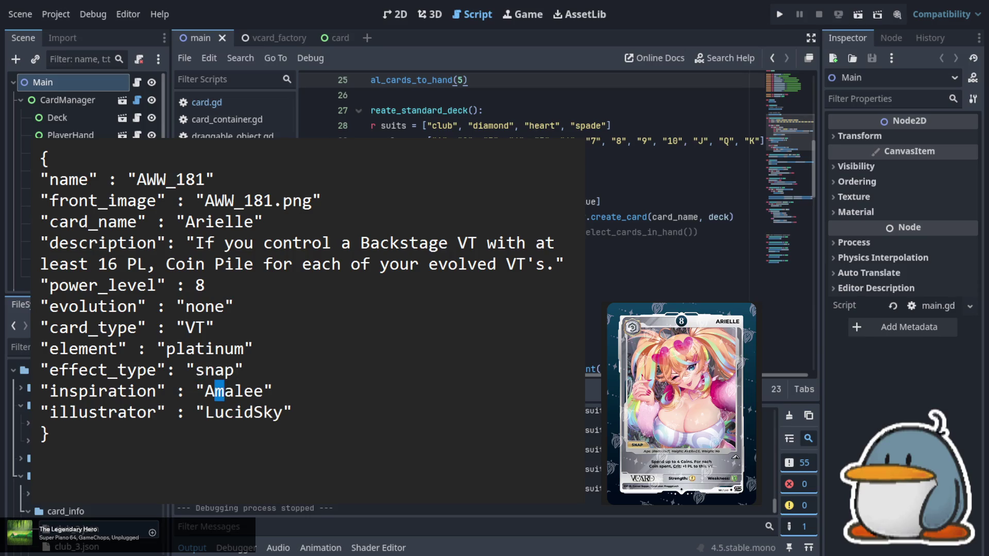
{"action": "type", "text": "rielle"}
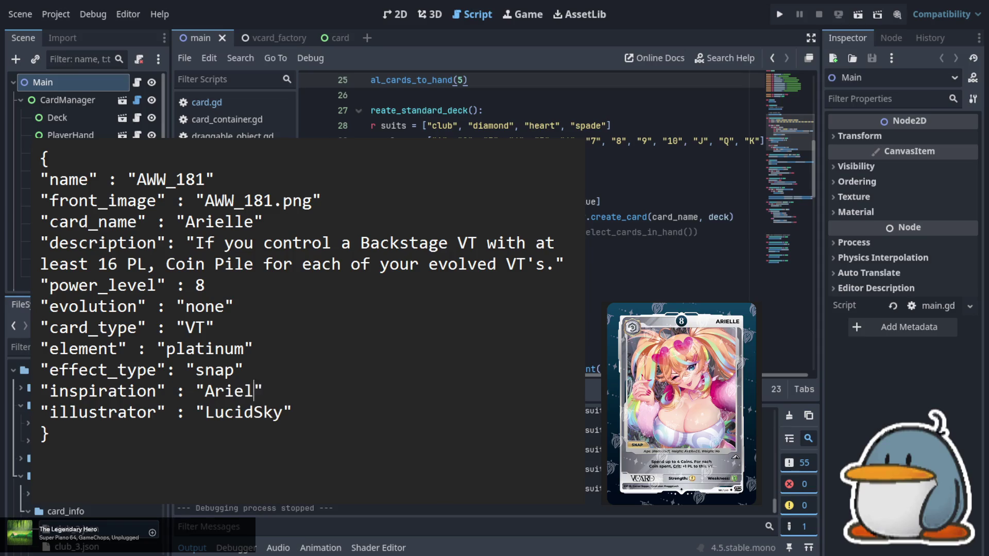
{"action": "key", "text": "Down"}
{"action": "key", "text": "Right"}
{"action": "key", "text": "shift+Left"}
{"action": "key", "text": "shift+Left"}
{"action": "key", "text": "shift+Left"}
{"action": "type", "text": "Froggy"}
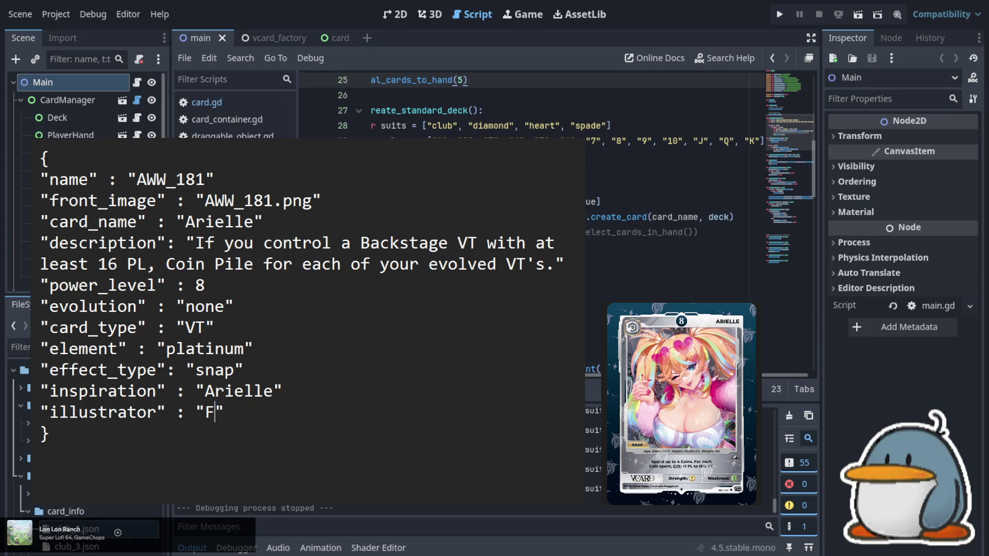
{"action": "type", "text": "Loch"}
- Select the whole old description for rewriting
{"action": "key", "text": "Up"}
{"action": "key", "text": "Up"}
{"action": "key", "text": "Up"}
{"action": "key", "text": "Up"}
{"action": "key", "text": "Up"}
{"action": "key", "text": "Left"}
{"action": "key", "text": "Left"}
{"action": "key", "text": "Left"}
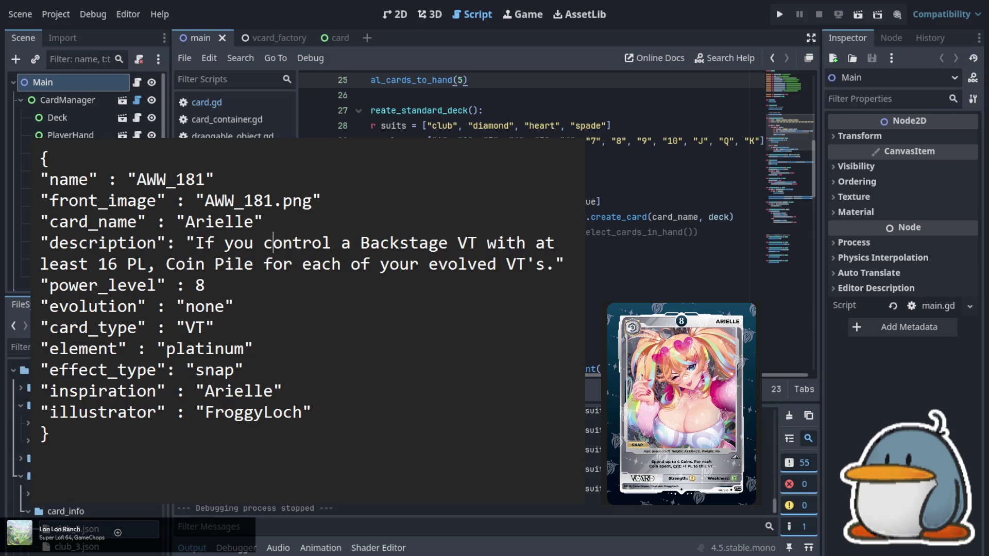
{"action": "key", "text": "shift+Down"}
{"action": "key", "text": "ctrl+shift+Right"}
{"action": "key", "text": "ctrl+shift+Right"}
{"action": "key", "text": "ctrl+shift+Right"}
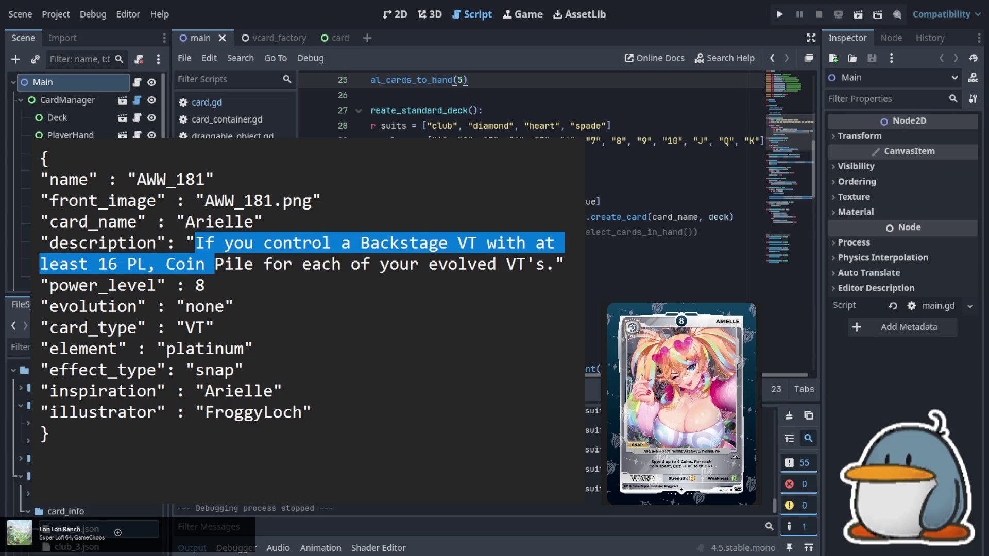
{"action": "key", "text": "ctrl+shift+Right"}
{"action": "key", "text": "ctrl+shift+Right"}
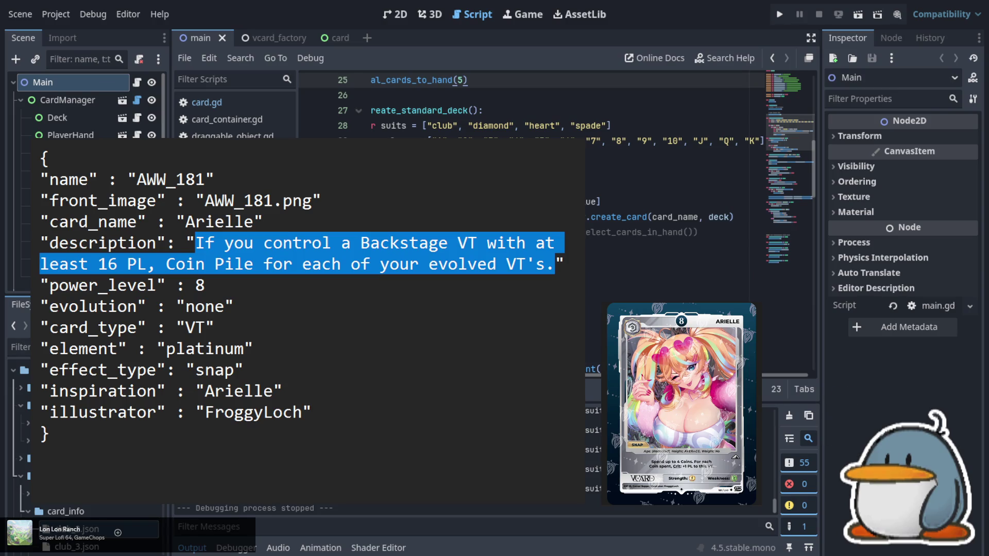
- Type the Arielle description: 'Spend up to 4 Coins. For each Coin spent, Crit: +1 PL to this VT.'
{"action": "type", "text": "Spend "}
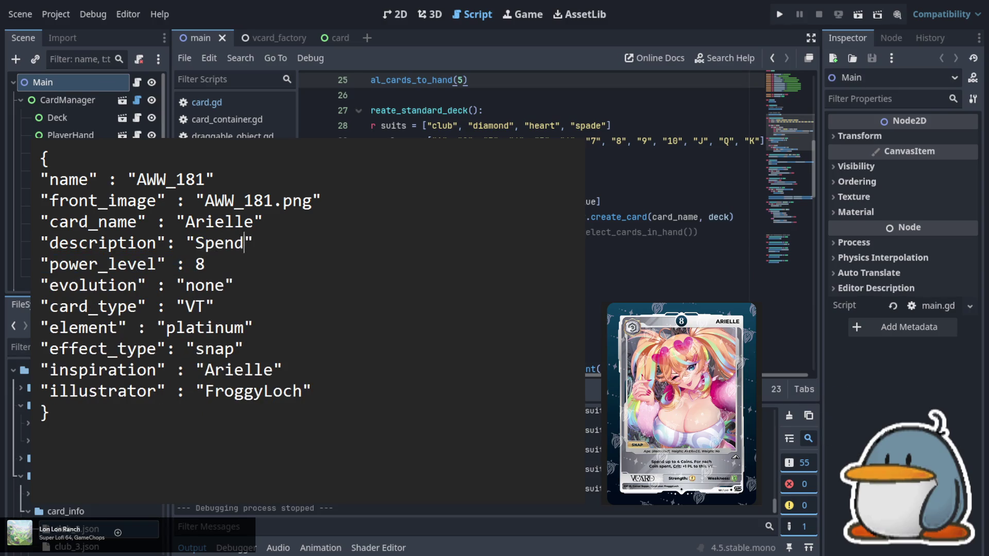
{"action": "type", "text": "up"}
{"action": "type", "text": "to 4 "}
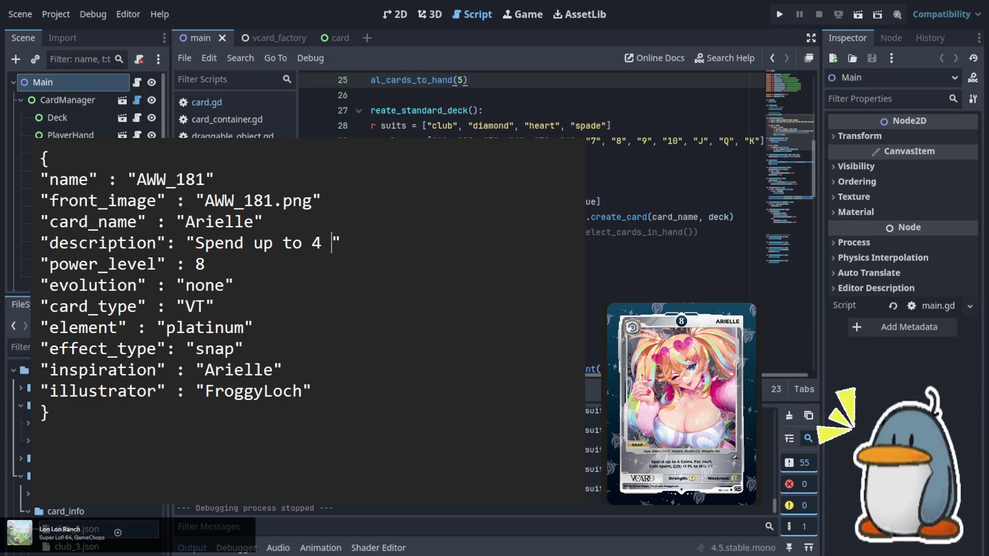
{"action": "type", "text": "Coins"}
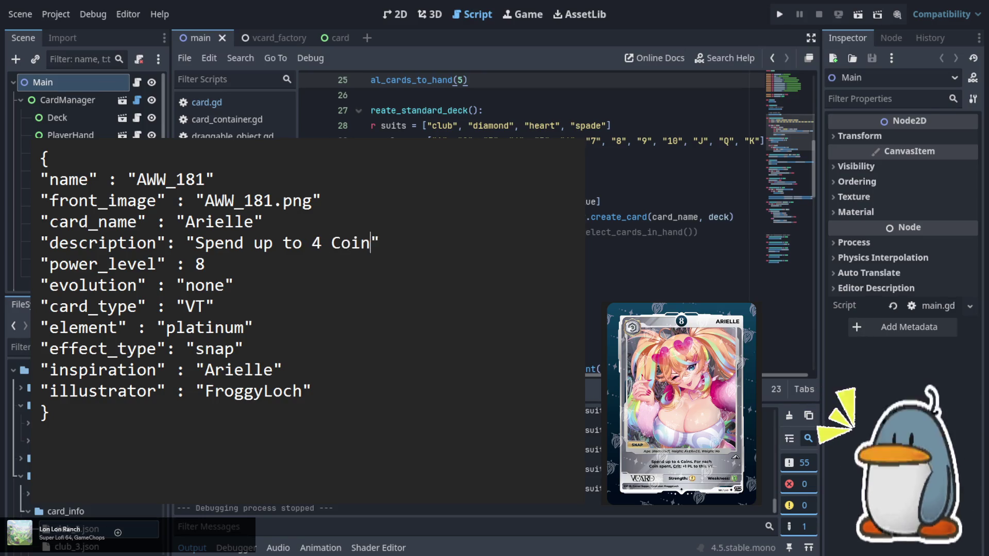
{"action": "type", "text": ". For"}
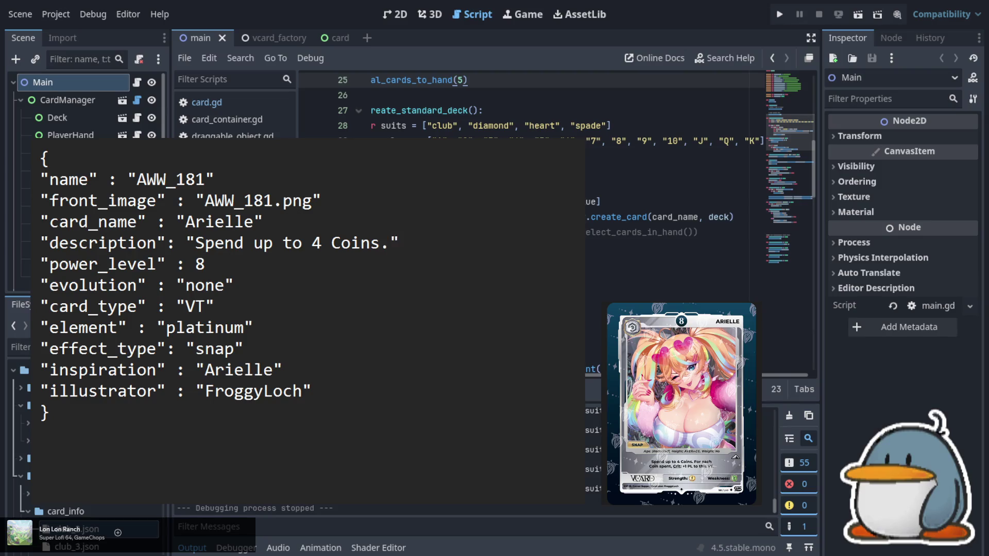
{"action": "type", "text": " each "}
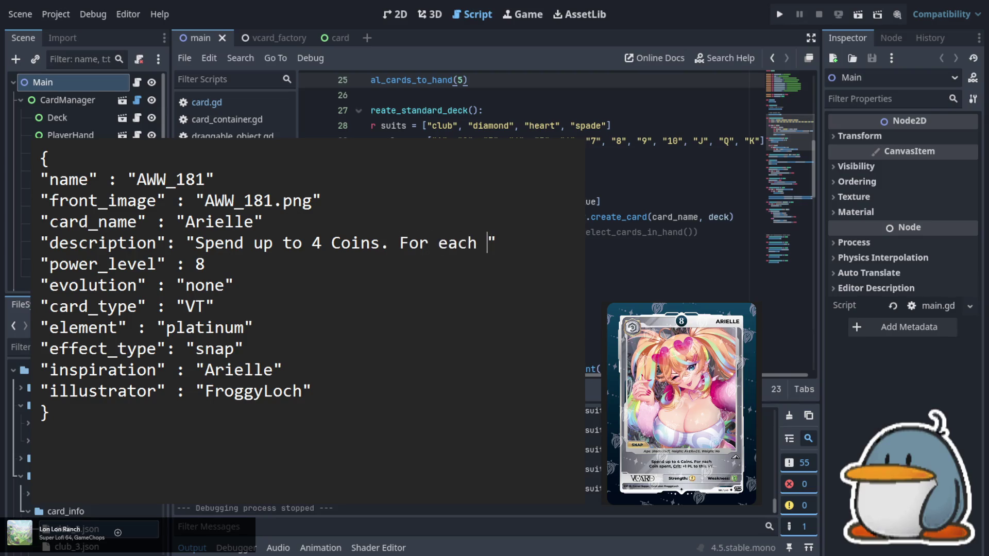
{"action": "type", "text": "Coin s"}
{"action": "type", "text": "pent, "}
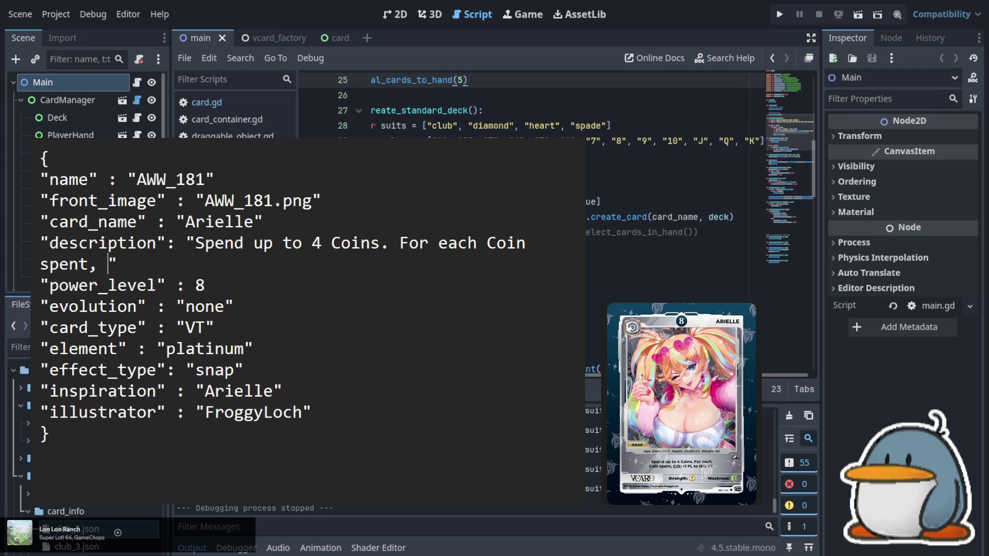
{"action": "type", "text": "Crit:"}
{"action": "type", "text": " +1 PL"}
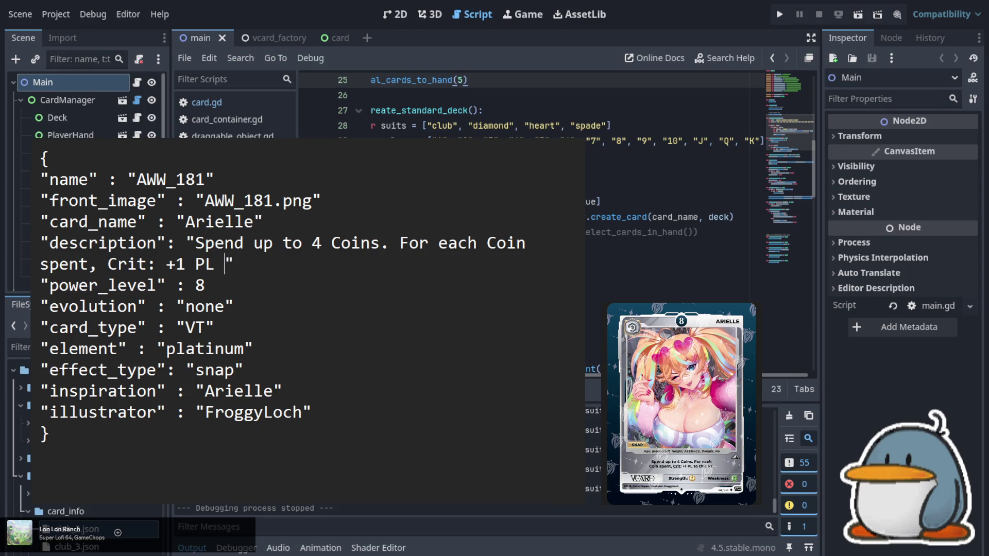
{"action": "type", "text": " to this VT"}
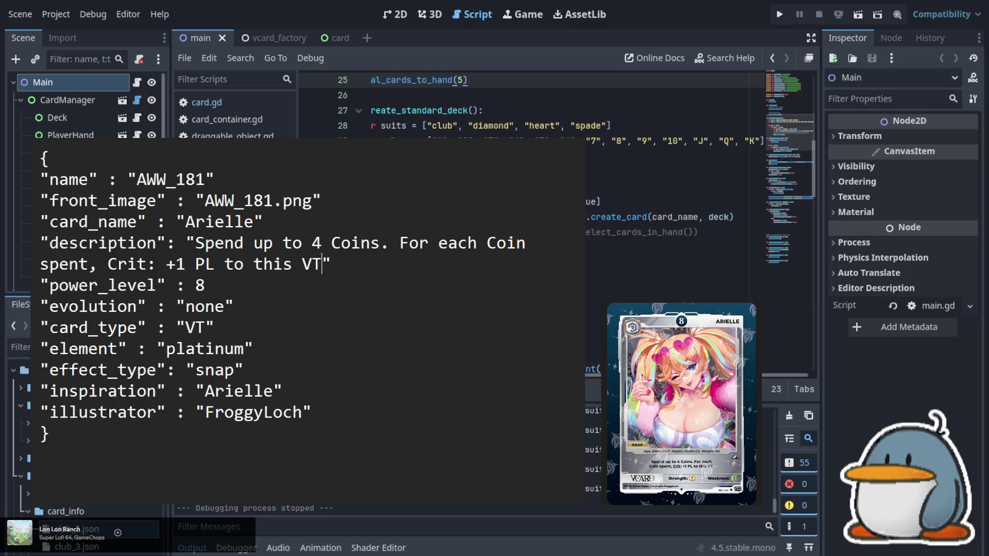
{"action": "type", "text": "."}
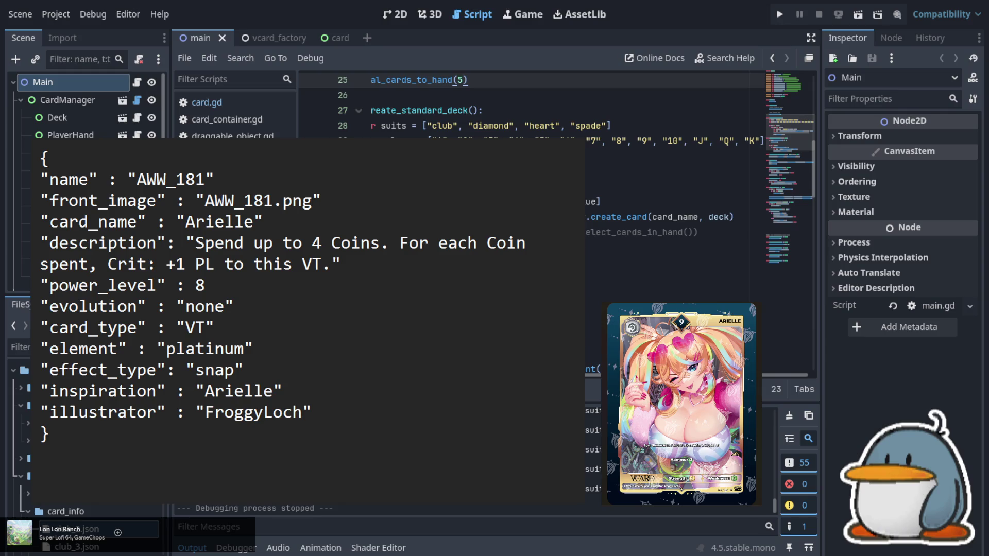
- Renumber the name and front_image from AWW_181 to AWW_182
{"action": "left_click", "coordinate": [224, 181]}
{"action": "key", "text": "Left"}
{"action": "key", "text": "BackSpace"}
{"action": "type", "text": "2"}
{"action": "key", "text": "Down"}
{"action": "key", "text": "Right"}
{"action": "key", "text": "Right"}
{"action": "key", "text": "Right"}
{"action": "key", "text": "Left"}
{"action": "key", "text": "BackSpace"}
{"action": "type", "text": "2"}
- Set power_level to 9 and effect_type from snap to none
{"action": "left_click", "coordinate": [204, 285]}
{"action": "key", "text": "BackSpace"}
{"action": "type", "text": "9"}
{"action": "key", "text": "Down"}
{"action": "key", "text": "Down"}
{"action": "key", "text": "Down"}
{"action": "key", "text": "Down"}
{"action": "key", "text": "Left"}
{"action": "key", "text": "shift+Right"}
{"action": "key", "text": "shift+Right"}
{"action": "key", "text": "shift+Right"}
{"action": "type", "text": "none"}
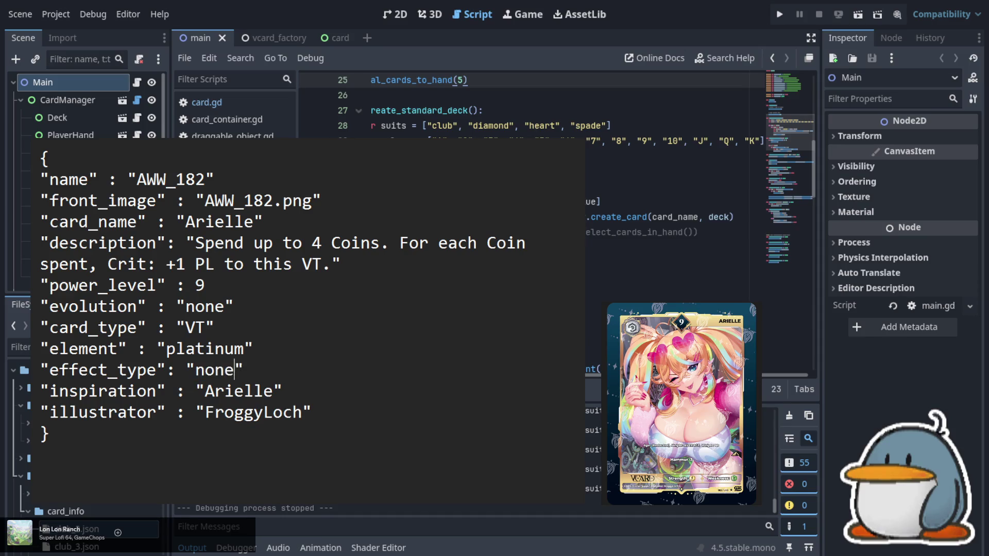
- Replace the description with 'Hammur :3'
{"action": "key", "text": "Up"}
{"action": "key", "text": "Up"}
{"action": "key", "text": "Up"}
{"action": "key", "text": "Left"}
{"action": "key", "text": "Left"}
{"action": "key", "text": "Left"}
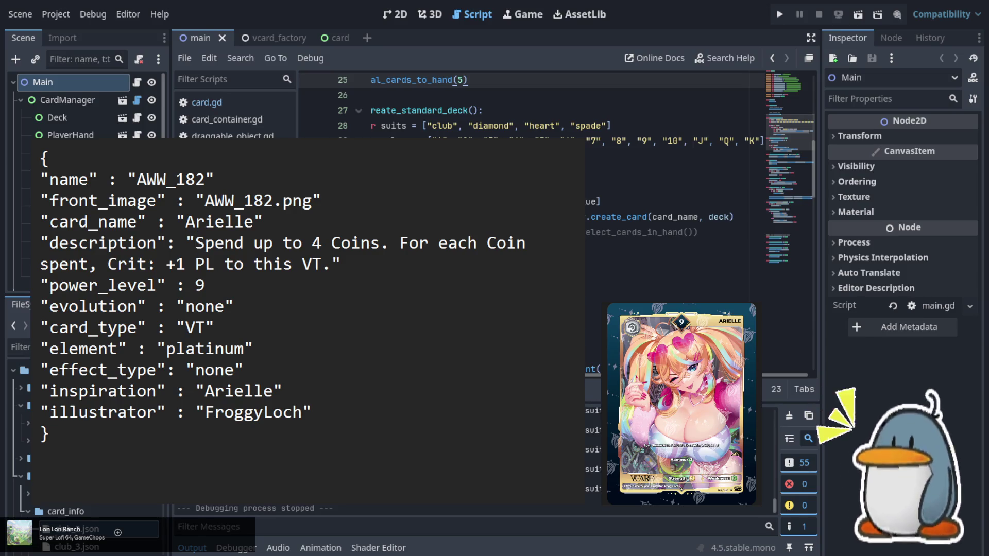
{"action": "key", "text": "shift+Down"}
{"action": "key", "text": "shift+Right"}
{"action": "key", "text": "shift+Right"}
{"action": "key", "text": "shift+Right"}
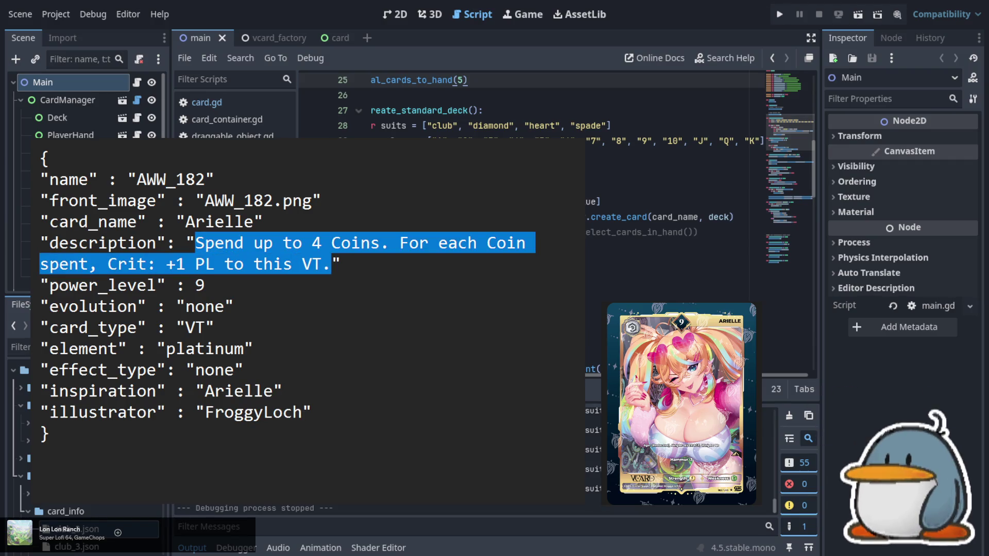
{"action": "type", "text": "Hammur"}
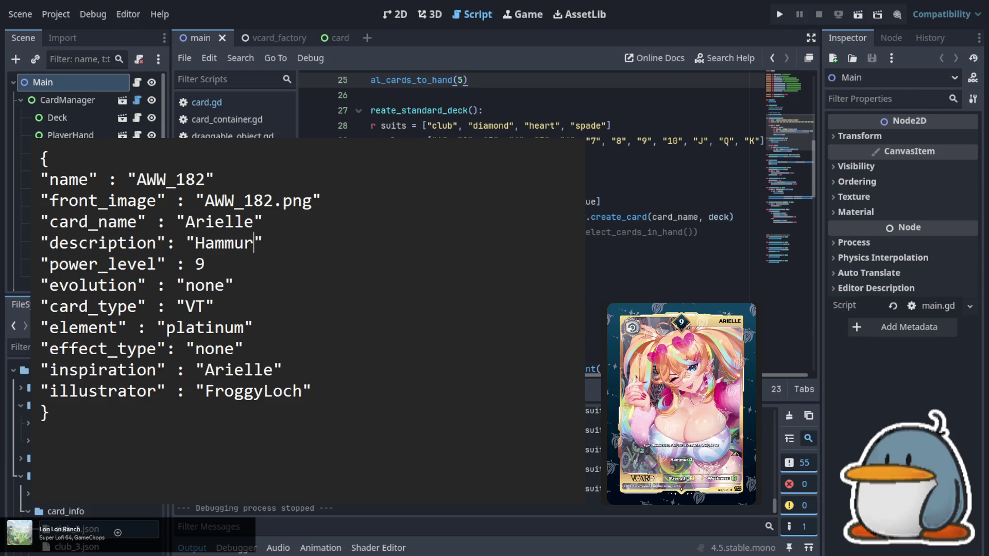
{"action": "type", "text": " :3"}
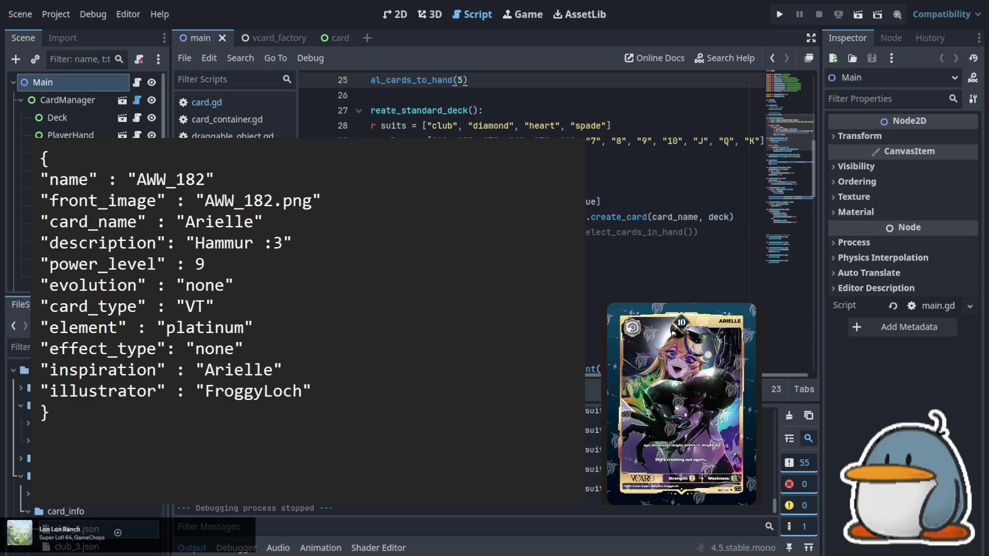
- Renumber name and front_image to AWW_183 and set power_level to 10
{"action": "key", "text": "BackSpace"}
{"action": "type", "text": "3"}
{"action": "key", "text": "Right"}
{"action": "key", "text": "Right"}
{"action": "key", "text": "Right"}
{"action": "key", "text": "BackSpace"}
{"action": "type", "text": "3"}
{"action": "left_click", "coordinate": [205, 264]}
{"action": "key", "text": "BackSpace"}
{"action": "type", "text": "10"}
{"action": "key", "text": "Down"}
{"action": "key", "text": "Down"}
- Replace the description with 'She's crashing out again...'
{"action": "key", "text": "Up"}
{"action": "key", "text": "Up"}
{"action": "key", "text": "Up"}
{"action": "key", "text": "Left"}
{"action": "key", "text": "Left"}
{"action": "key", "text": "shift+Right"}
{"action": "key", "text": "shift+Right"}
{"action": "key", "text": "shift+Right"}
{"action": "type", "text": "She's crashi"}
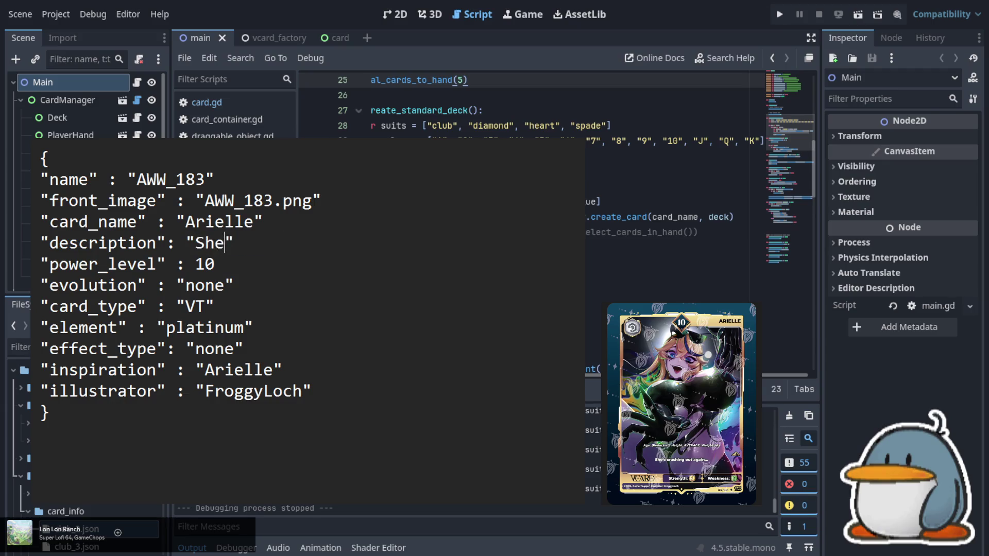
{"action": "type", "text": "ng out a"}
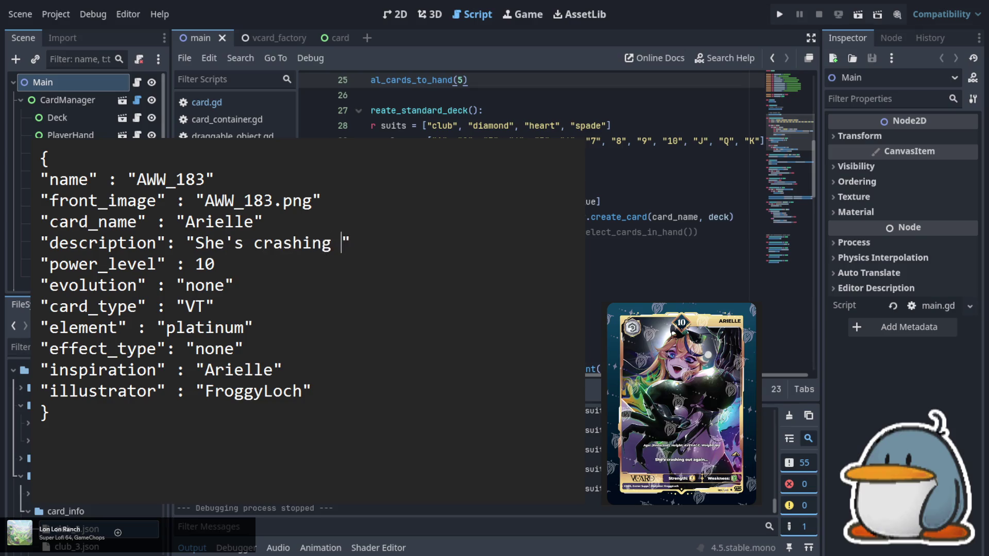
{"action": "type", "text": "gain"}
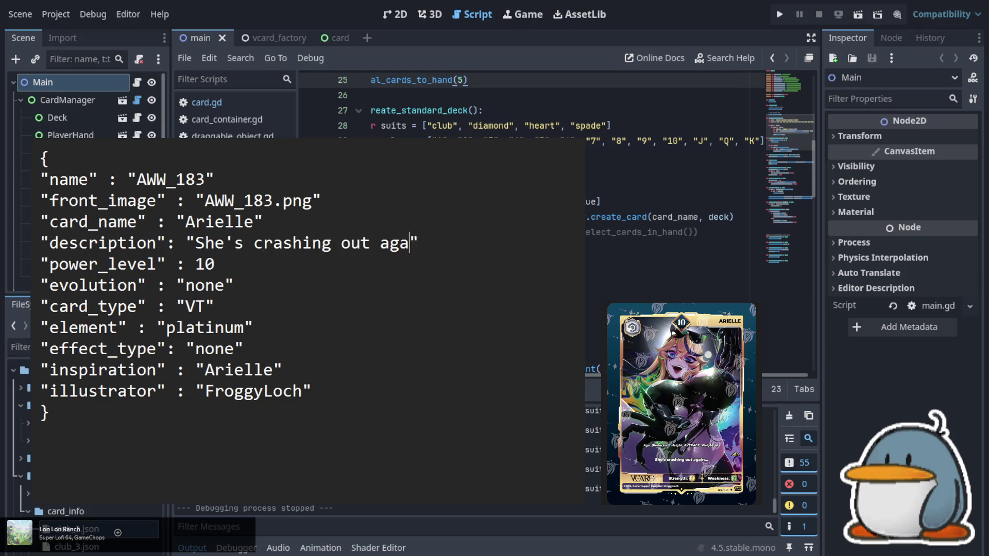
{"action": "type", "text": "..."}
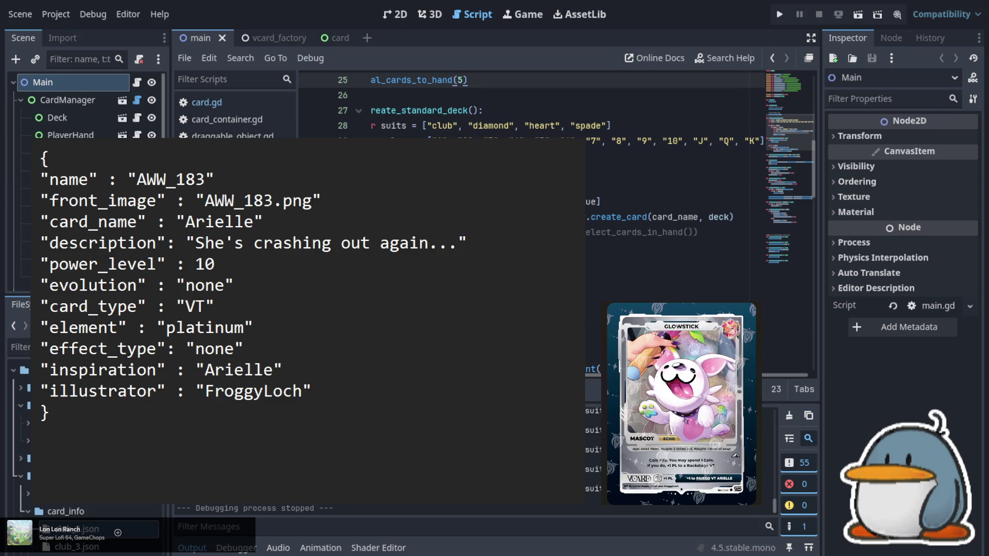
- Replace the evolution line with a pair key set to AWW_181
{"action": "key", "text": "shift+Left"}
{"action": "key", "text": "shift+Left"}
{"action": "key", "text": "shift+Left"}
{"action": "type", "text": "AWW_182"}
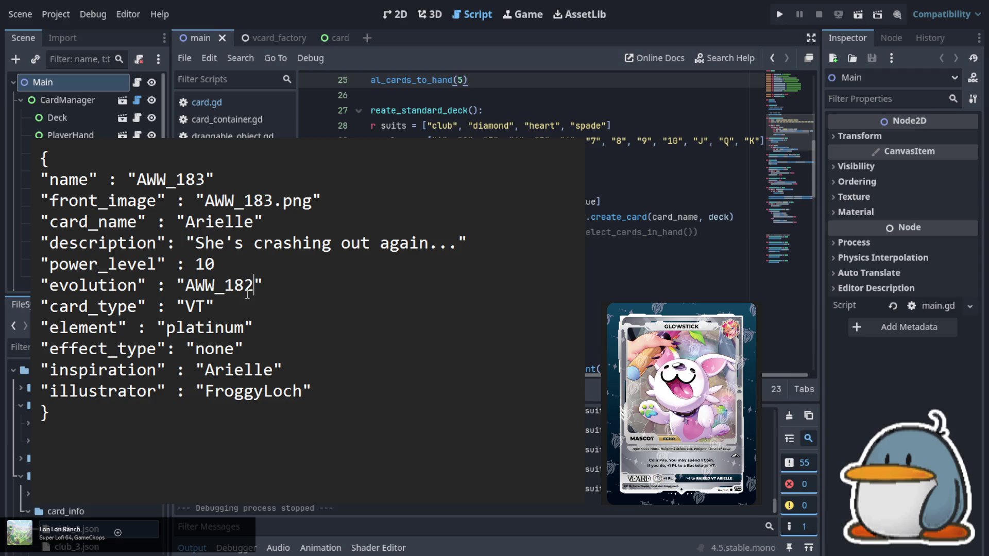
{"action": "key", "text": "BackSpace"}
{"action": "type", "text": "1"}
{"action": "key", "text": "Left"}
{"action": "key", "text": "Left"}
{"action": "key", "text": "Left"}
{"action": "key", "text": "shift+Left"}
{"action": "key", "text": "shift+Left"}
{"action": "key", "text": "shift+Left"}
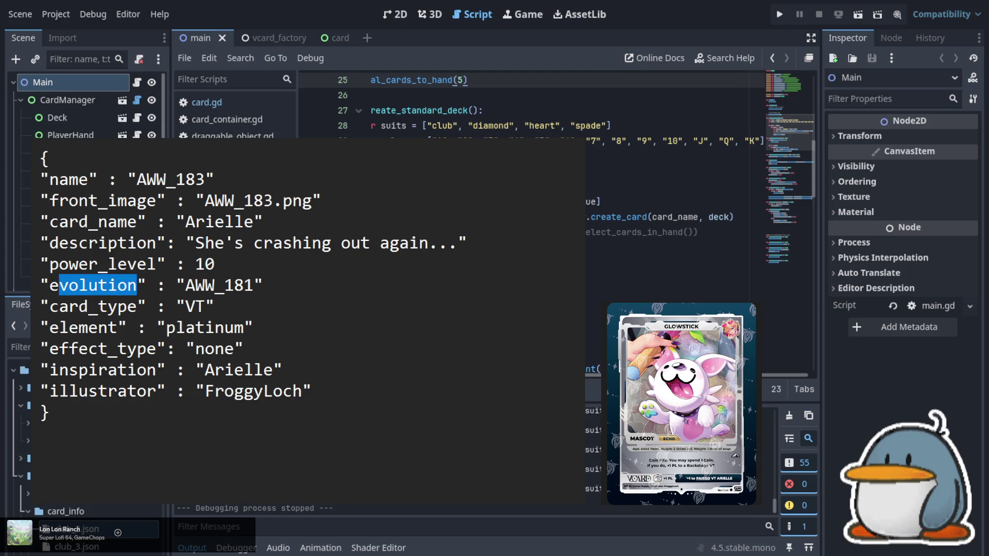
{"action": "type", "text": "pair"}
- Set card_type to Mascot and effect_type to echo
{"action": "key", "text": "Right"}
{"action": "key", "text": "Right"}
{"action": "key", "text": "Right"}
{"action": "key", "text": "shift+Right"}
{"action": "key", "text": "shift+Right"}
{"action": "type", "text": "Mascot"}
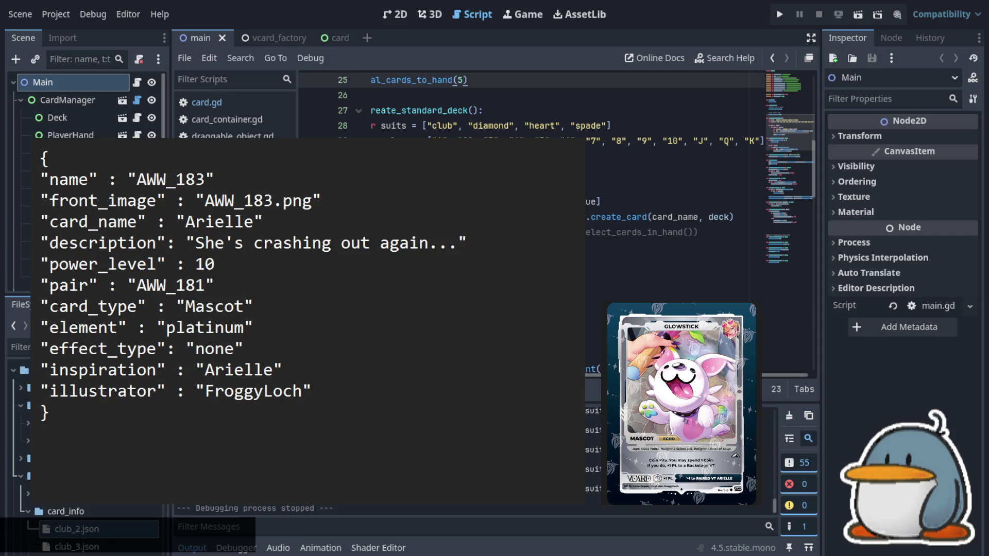
{"action": "key", "text": "Down"}
{"action": "key", "text": "Down"}
{"action": "key", "text": "Left"}
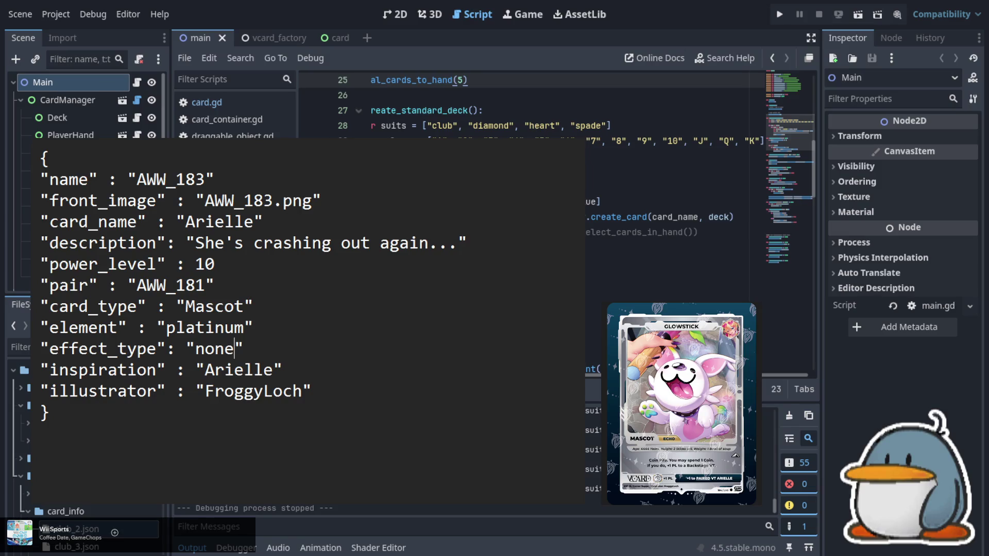
{"action": "key", "text": "shift+Left"}
{"action": "key", "text": "shift+Left"}
{"action": "key", "text": "shift+Left"}
{"action": "type", "text": "echo"}
- Set power_level to 0 and card_name from Arielle to Glowstick
{"action": "key", "text": "Up"}
{"action": "key", "text": "Up"}
{"action": "key", "text": "Left"}
{"action": "key", "text": "BackSpace"}
{"action": "key", "text": "Up"}
{"action": "key", "text": "Up"}
{"action": "key", "text": "Left"}
{"action": "key", "text": "ctrl+shift+Right"}
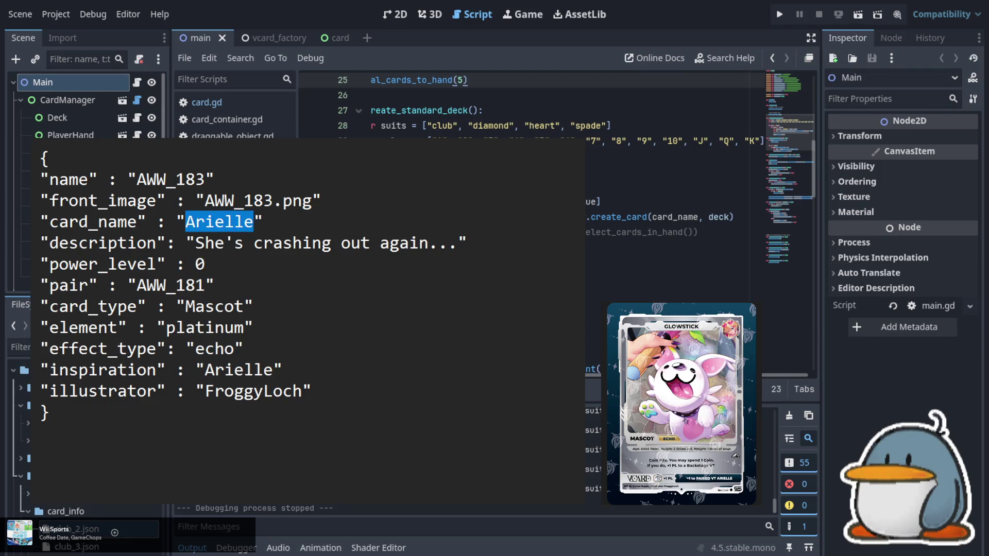
{"action": "type", "text": "C"}
{"action": "key", "text": "BackSpace"}
{"action": "type", "text": "Glow"}
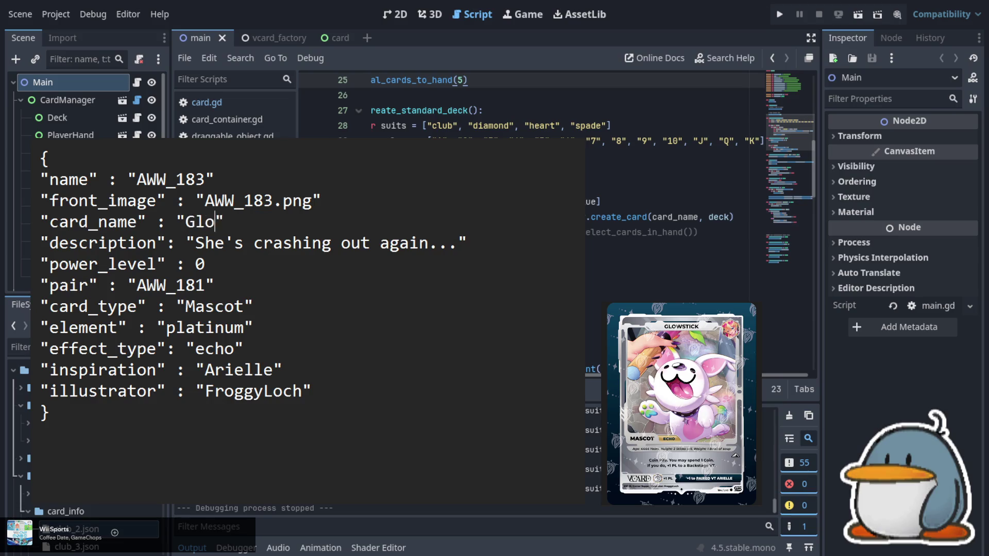
{"action": "type", "text": "stick"}
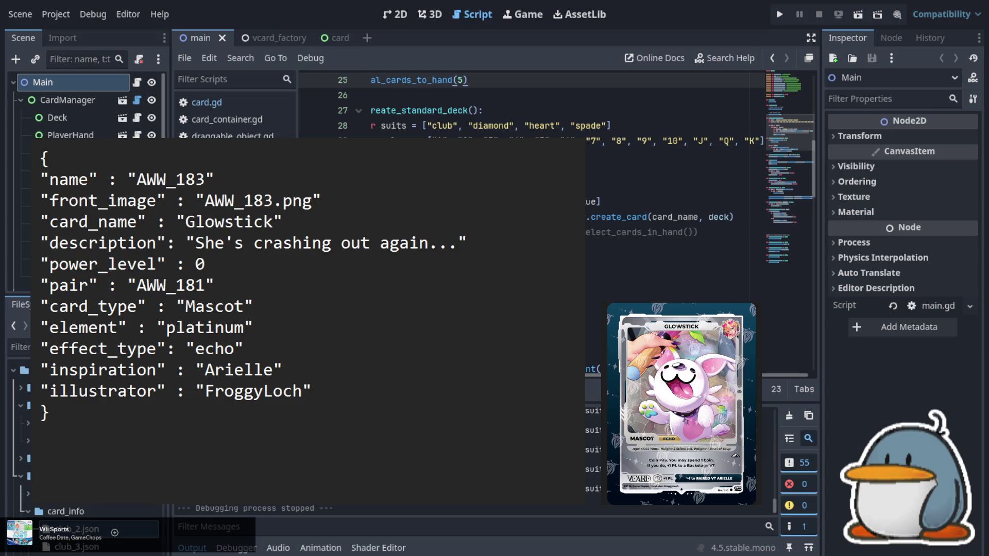
- Renumber front_image and name from AWW_183 to AWW_184
{"action": "key", "text": "Up"}
{"action": "key", "text": "BackSpace"}
{"action": "type", "text": "4"}
{"action": "key", "text": "Up"}
{"action": "key", "text": "Left"}
{"action": "key", "text": "BackSpace"}
{"action": "type", "text": "4"}
- Select the description text to rewrite it
{"action": "key", "text": "Down"}
{"action": "key", "text": "Down"}
{"action": "key", "text": "Down"}
{"action": "key", "text": "Left"}
{"action": "key", "text": "shift+Right"}
{"action": "key", "text": "shift+Right"}
{"action": "key", "text": "shift+Right"}
{"action": "key", "text": "ctrl+shift+Right"}
{"action": "key", "text": "ctrl+shift+Right"}
{"action": "key", "text": "ctrl+shift+Right"}
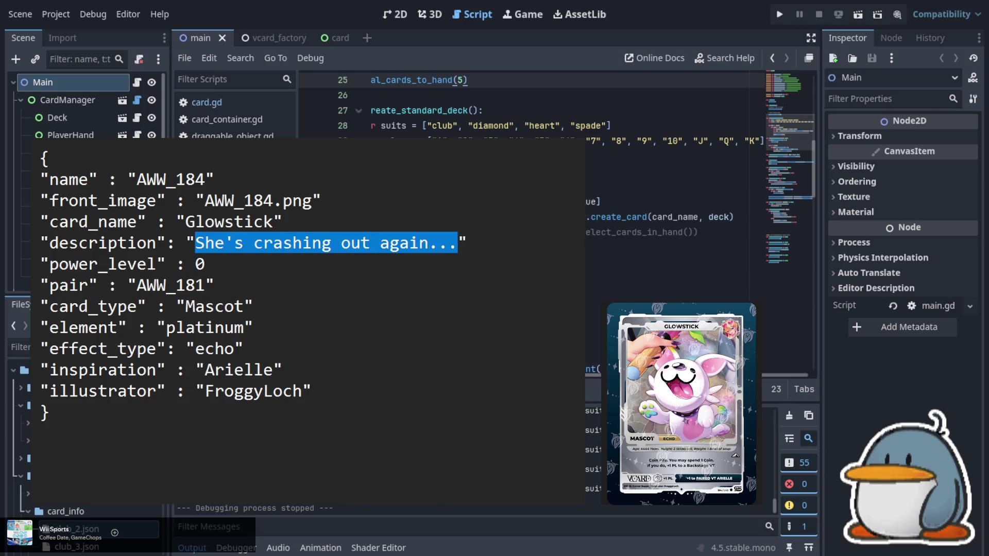
- Type the description 'Coin Pile. You may spend 1 Coin. If you do, +1 PL to a Backstage VT.'
{"action": "type", "text": "Coin Pile. "}
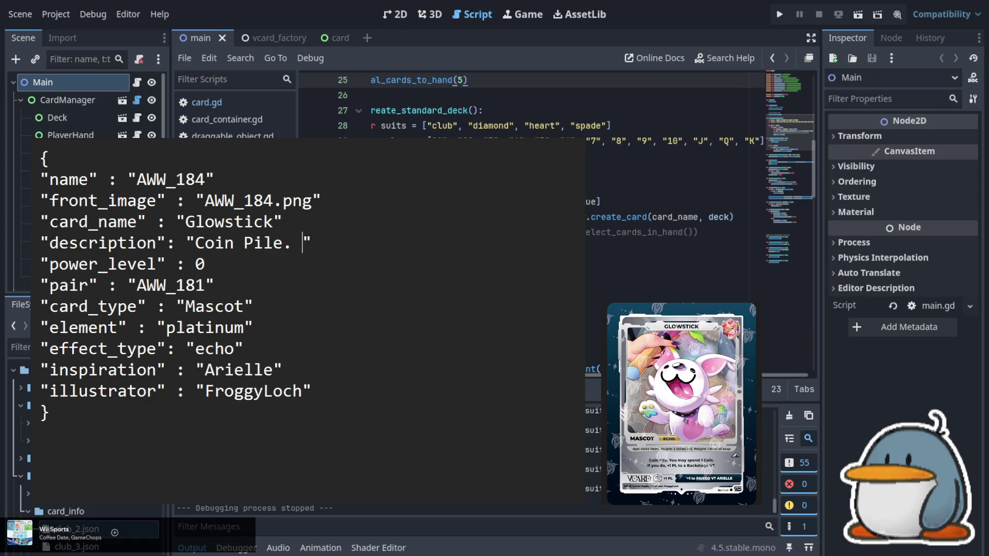
{"action": "type", "text": "You may spe"}
{"action": "type", "text": "nd 1 "}
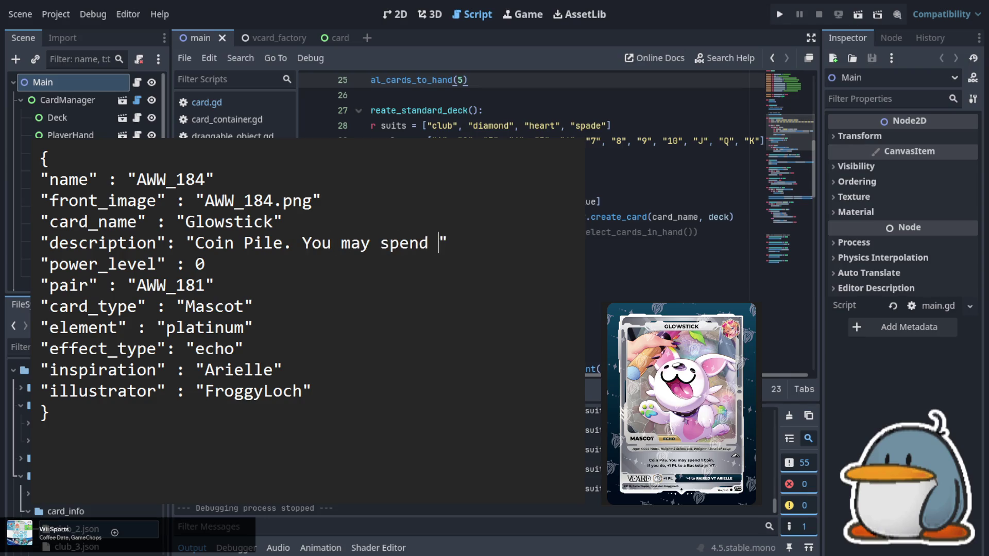
{"action": "type", "text": "Coin."}
{"action": "type", "text": " If you do"}
{"action": "type", "text": ", "}
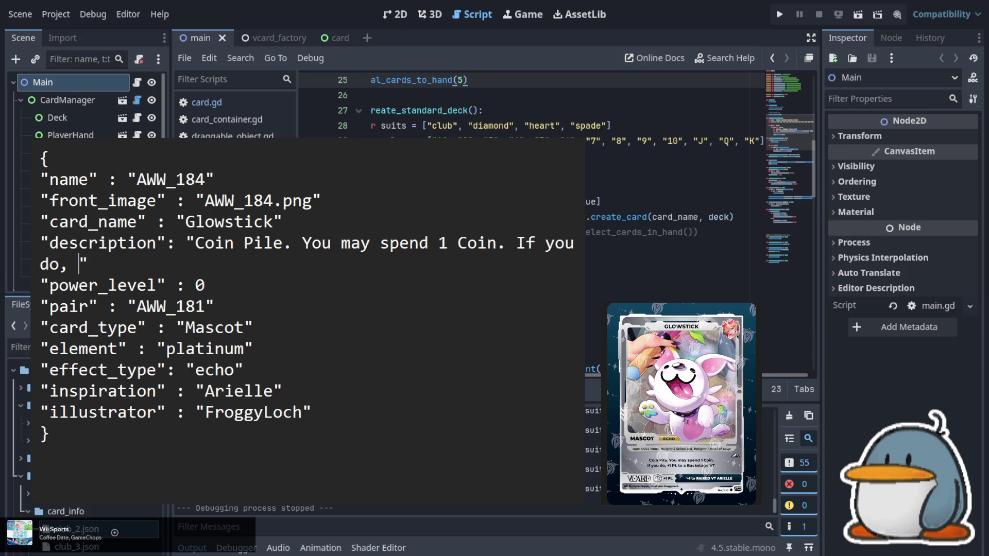
{"action": "type", "text": "+1 PL "}
{"action": "type", "text": "to a Backstage VT."}
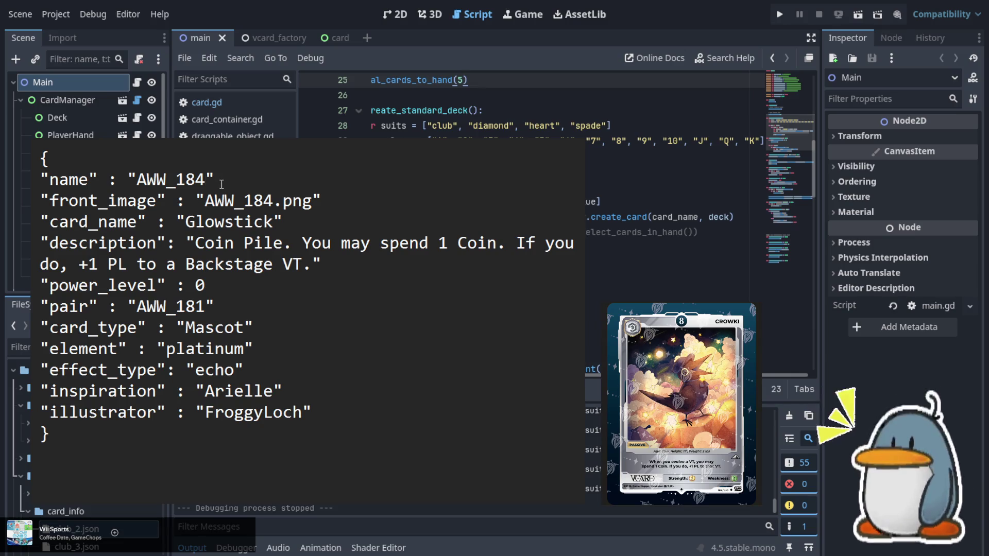
{"action": "key", "text": "BackSpace"}
- Change the entry to AWW_185 with image AWW_185.png and card name Crowki
{"action": "type", "text": "5"}
{"action": "left_click", "coordinate": [234, 200]}
{"action": "left_click", "coordinate": [274, 200]}
{"action": "key", "text": "BackSpace"}
{"action": "type", "text": "5"}
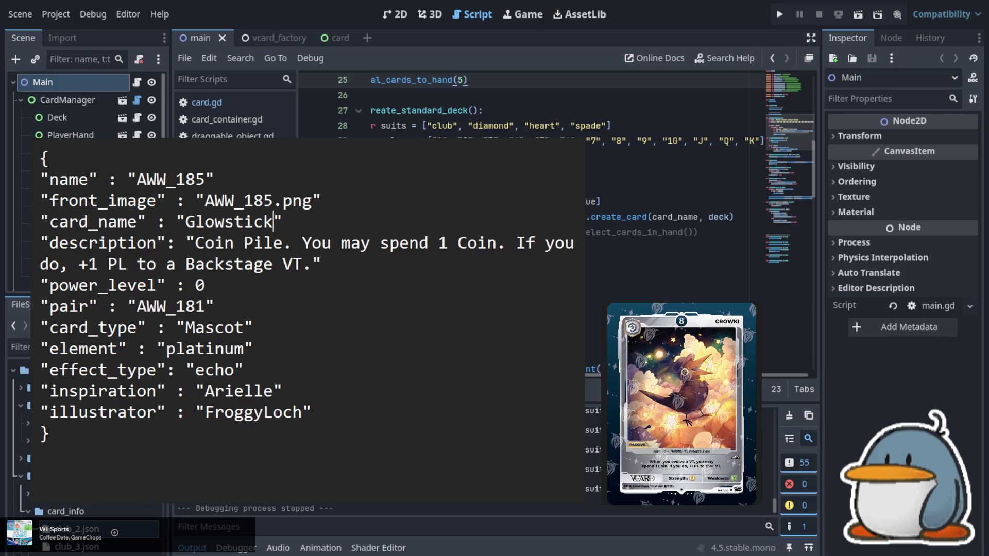
{"action": "key", "text": "shift+Left"}
{"action": "key", "text": "shift+Left"}
{"action": "key", "text": "shift+Left"}
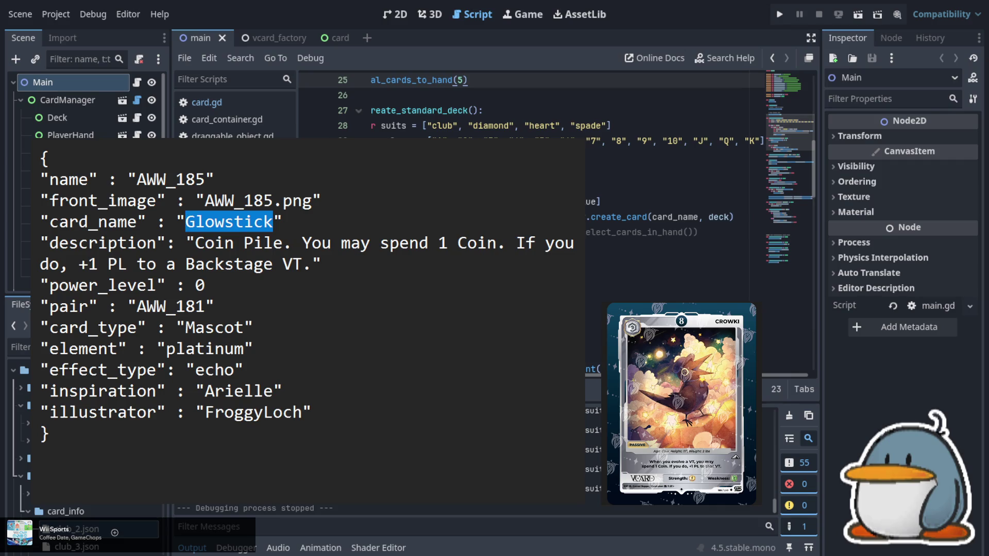
{"action": "type", "text": "Crowki"}
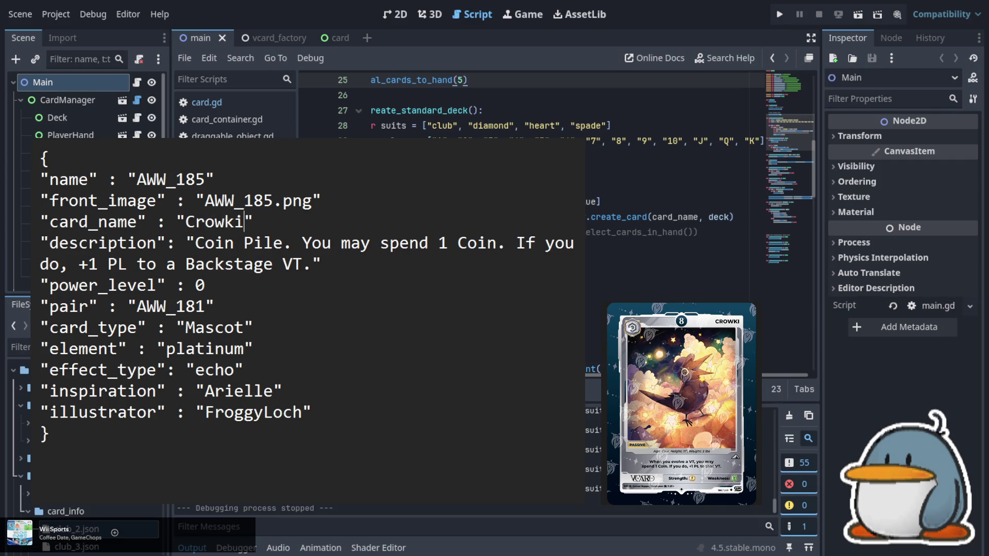
- Set power_level to 8 and rename the pair key to evolution with value none
{"action": "key", "text": "Down"}
{"action": "key", "text": "Left"}
{"action": "key", "text": "Left"}
{"action": "key", "text": "Left"}
{"action": "key", "text": "Down"}
{"action": "key", "text": "Down"}
{"action": "key", "text": "Right"}
{"action": "key", "text": "BackSpace"}
{"action": "type", "text": "8"}
{"action": "key", "text": "shift+Left"}
{"action": "key", "text": "shift+Left"}
{"action": "key", "text": "shift+Left"}
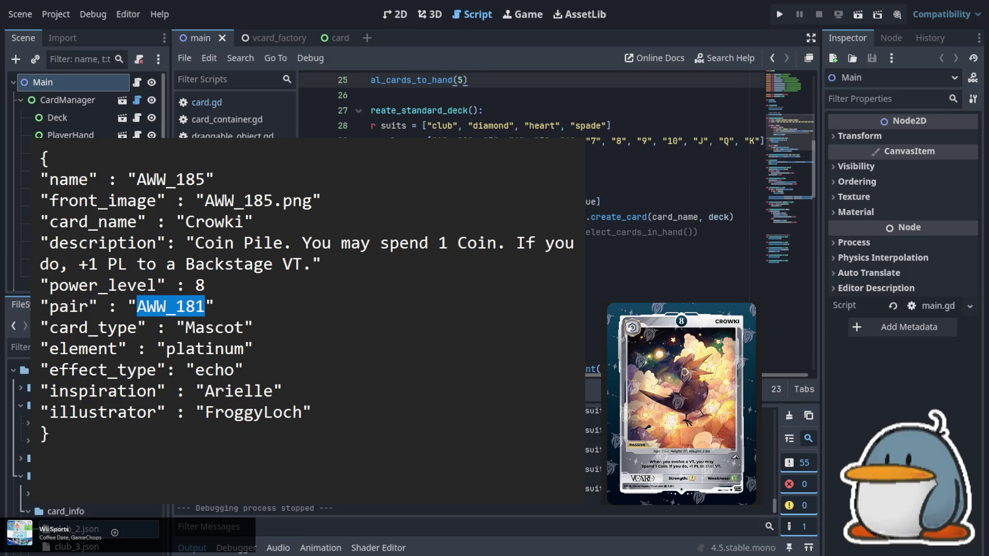
{"action": "type", "text": "none"}
{"action": "key", "text": "Left"}
{"action": "key", "text": "Left"}
{"action": "key", "text": "Left"}
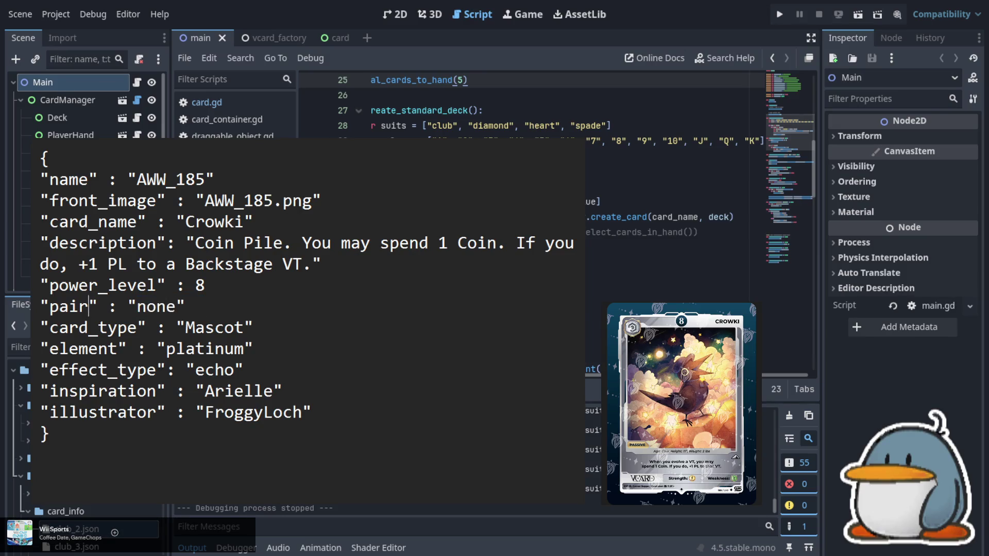
{"action": "key", "text": "shift+Left"}
{"action": "key", "text": "shift+Left"}
{"action": "key", "text": "shift+Left"}
{"action": "type", "text": "evolution"}
- Set card_type to VT and effect_type to passive
{"action": "key", "text": "Down"}
{"action": "key", "text": "Right"}
{"action": "key", "text": "Right"}
{"action": "key", "text": "Right"}
{"action": "key", "text": "shift+Right"}
{"action": "key", "text": "shift+Right"}
{"action": "key", "text": "shift+Right"}
{"action": "key", "text": "shift+Right"}
{"action": "type", "text": "VT"}
{"action": "key", "text": "Down"}
{"action": "key", "text": "Left"}
{"action": "key", "text": "shift+Right"}
{"action": "key", "text": "shift+Right"}
{"action": "key", "text": "shift+Right"}
{"action": "key", "text": "shift+Right"}
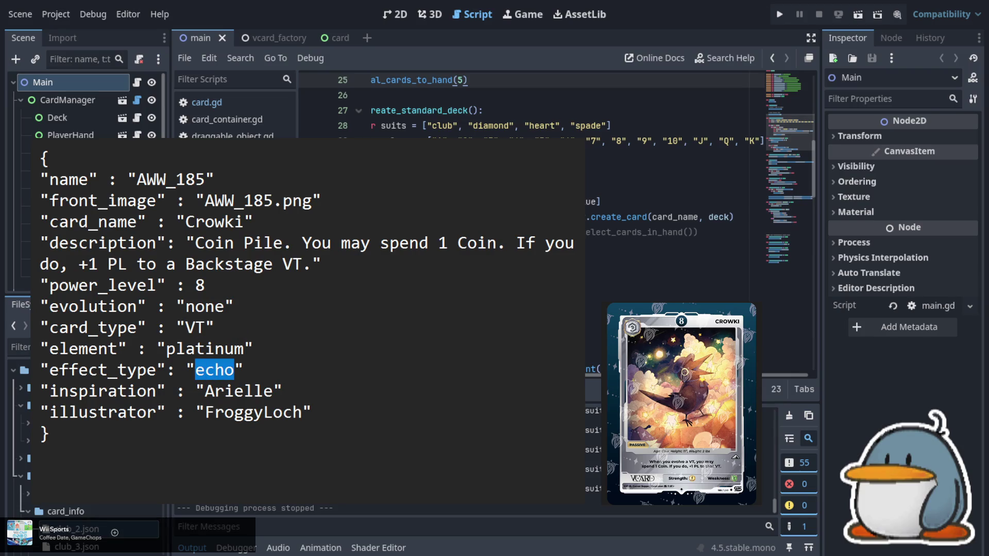
{"action": "type", "text": "passive"}
{"action": "key", "text": "Down"}
{"action": "key", "text": "shift+Left"}
{"action": "key", "text": "shift+Left"}
{"action": "key", "text": "shift+Left"}
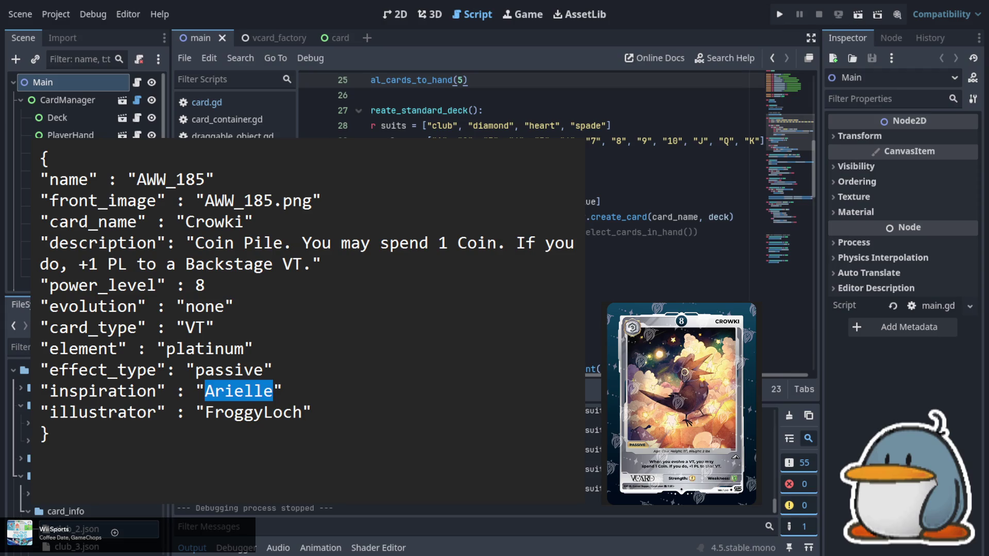
- Change the inspiration value from Arielle to DokiBird
{"action": "type", "text": "kiBird"}
{"action": "key", "text": "Down"}
{"action": "key", "text": "Right"}
{"action": "key", "text": "Right"}
- Replace the illustrator value with the Crowki card's artist name
{"action": "key", "text": "shift+Left"}
{"action": "key", "text": "shift+Left"}
{"action": "key", "text": "shift+Left"}
{"action": "key", "text": "shift+Left"}
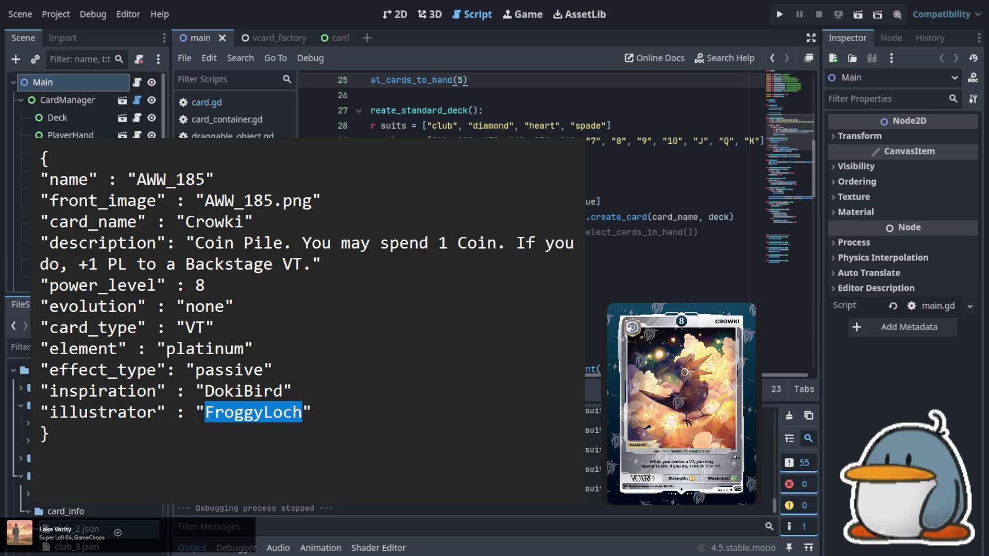
{"action": "left_click", "coordinate": [304, 414]}
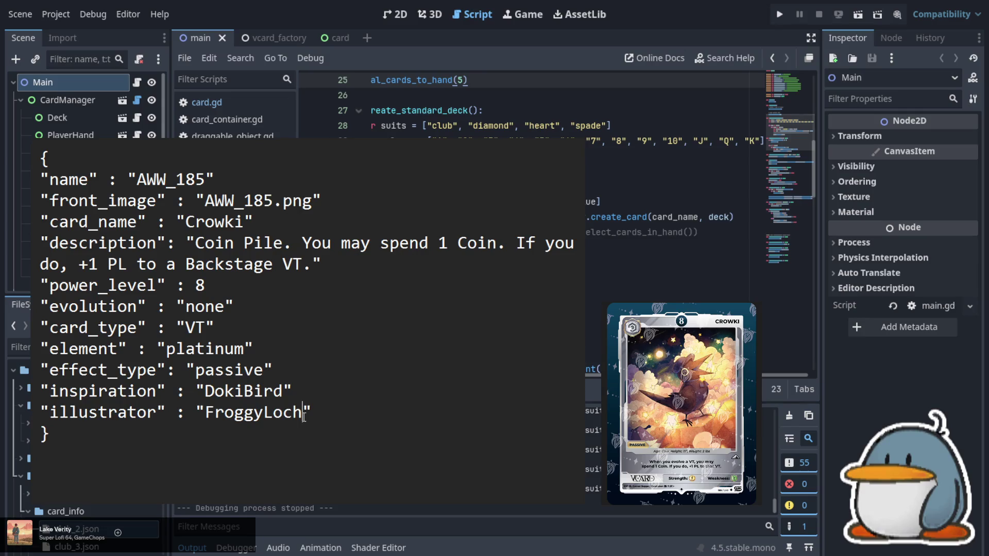
{"action": "key", "text": "shift+Left"}
{"action": "key", "text": "shift+Left"}
{"action": "key", "text": "shift+Left"}
{"action": "key", "text": "shift+Left"}
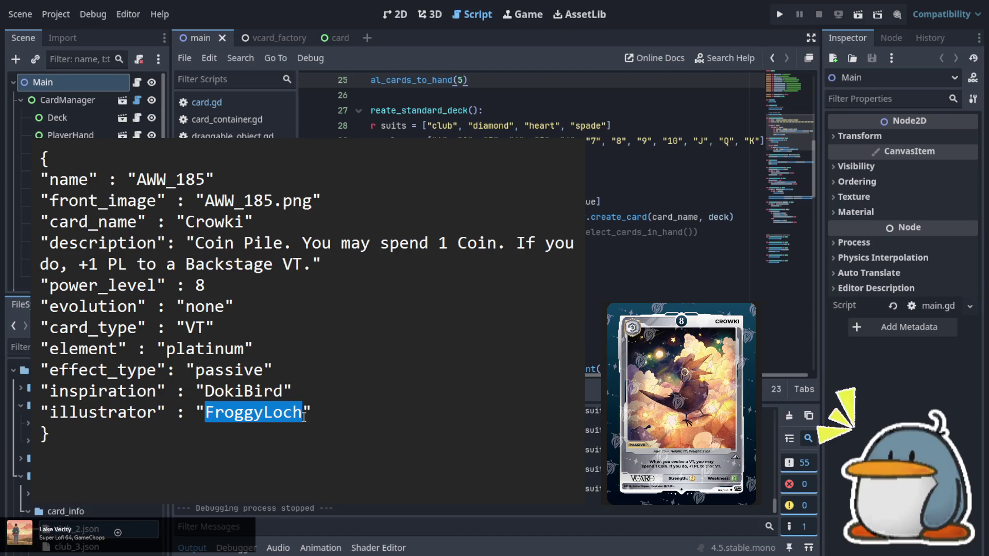
{"action": "type", "text": "Miyama Miyamo"}
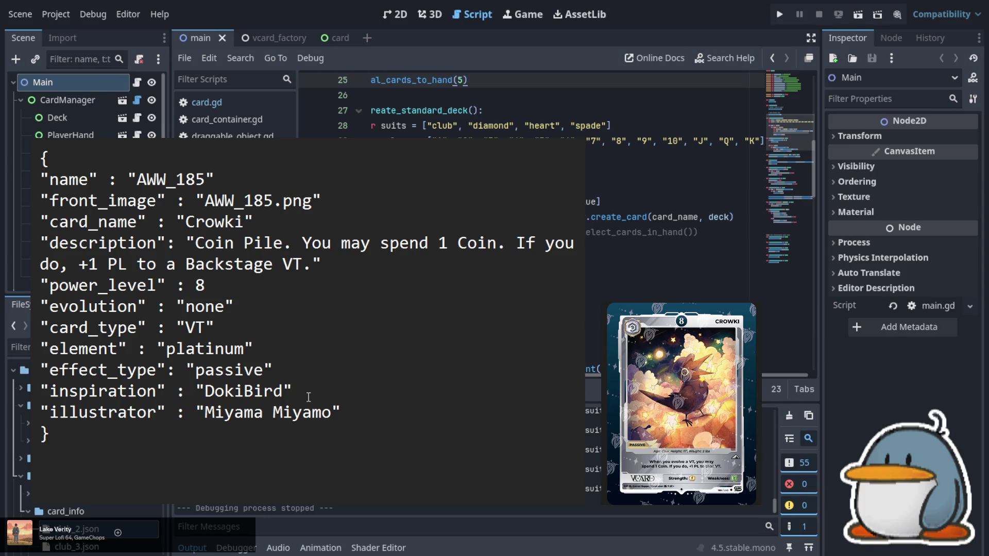
{"action": "key", "text": "Up"}
{"action": "key", "text": "Up"}
{"action": "key", "text": "Up"}
{"action": "key", "text": "Left"}
{"action": "key", "text": "Left"}
{"action": "key", "text": "Left"}
- Overwrite the old description with 'When you evolve a VT, you may spend 1 coin.'
{"action": "key", "text": "shift+Down"}
{"action": "key", "text": "shift+Right"}
{"action": "key", "text": "shift+Right"}
{"action": "key", "text": "shift+Right"}
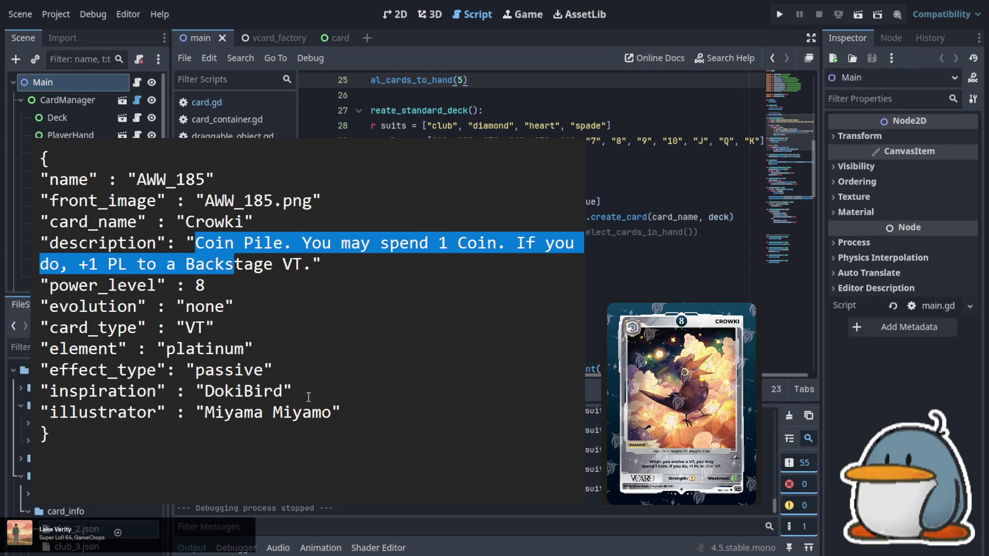
{"action": "type", "text": "When yu"}
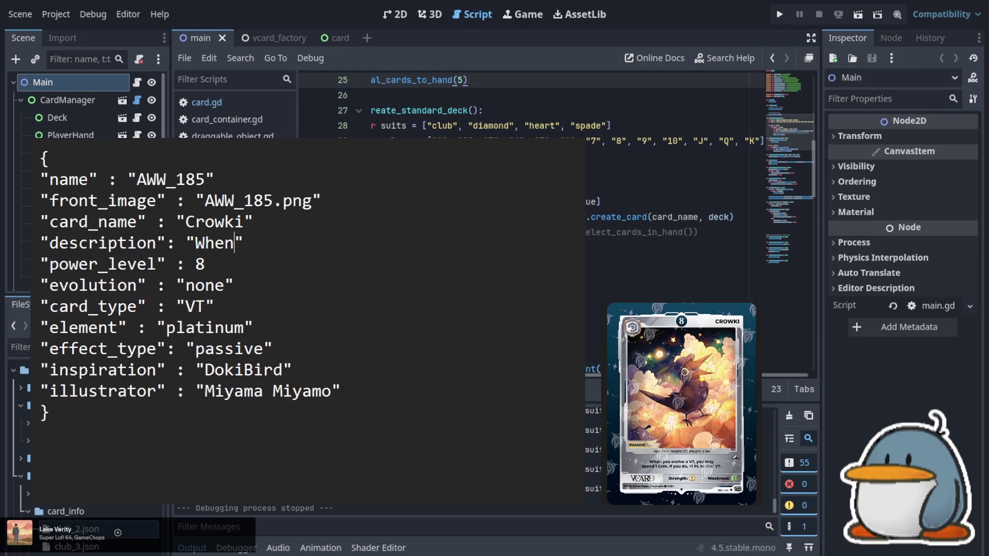
{"action": "key", "text": "BackSpace"}
{"action": "type", "text": "ou "}
{"action": "type", "text": "evole a "}
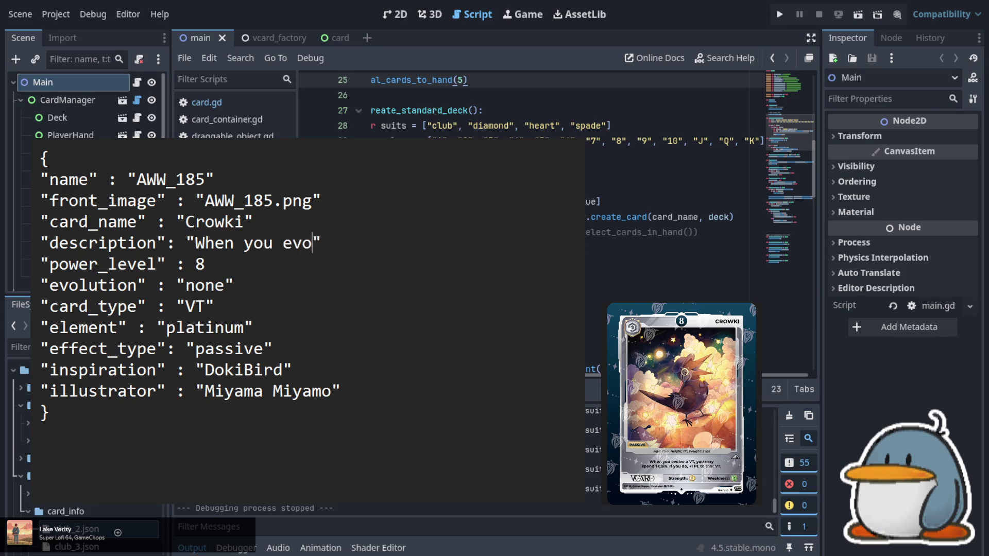
{"action": "type", "text": "VT, y"}
{"action": "type", "text": "ou may s"}
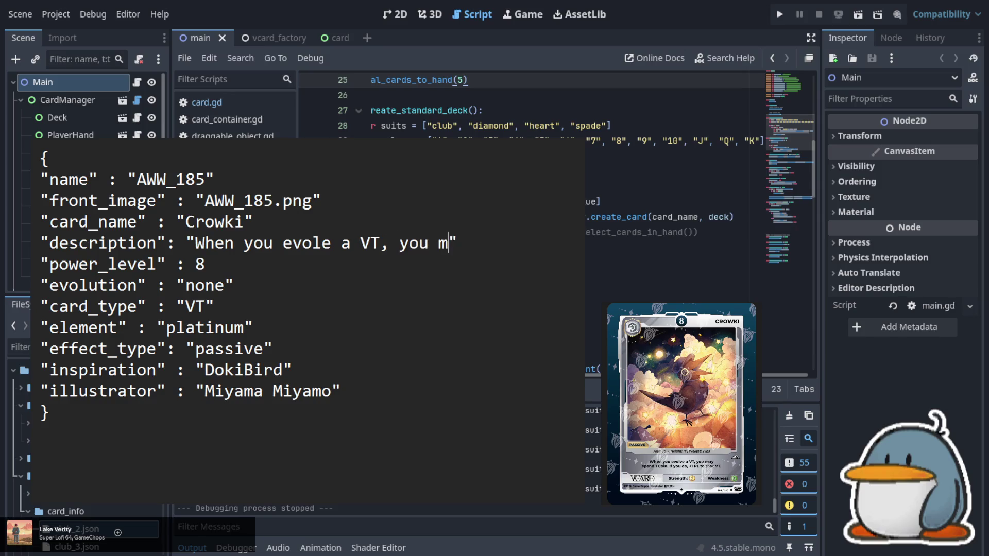
{"action": "type", "text": "pend 1 coin"}
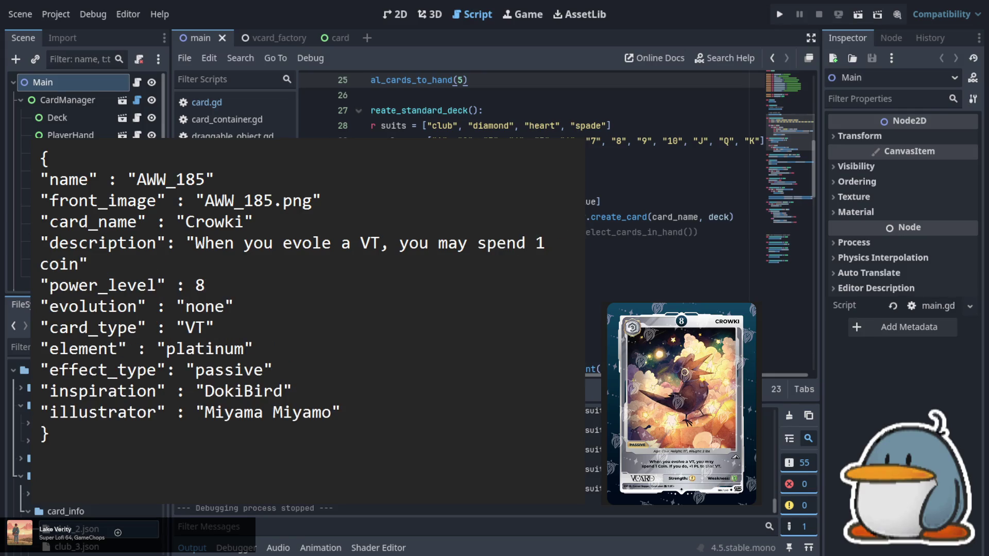
{"action": "type", "text": "."}
- Fix the 'evole' typo and append 'If you do, +1 PL to that VT.'
{"action": "key", "text": "Up"}
{"action": "key", "text": "Right"}
{"action": "key", "text": "Right"}
{"action": "key", "text": "Right"}
{"action": "key", "text": "Right"}
{"action": "key", "text": "Right"}
{"action": "key", "text": "Right"}
{"action": "type", "text": "v"}
{"action": "key", "text": "Down"}
{"action": "key", "text": "Left"}
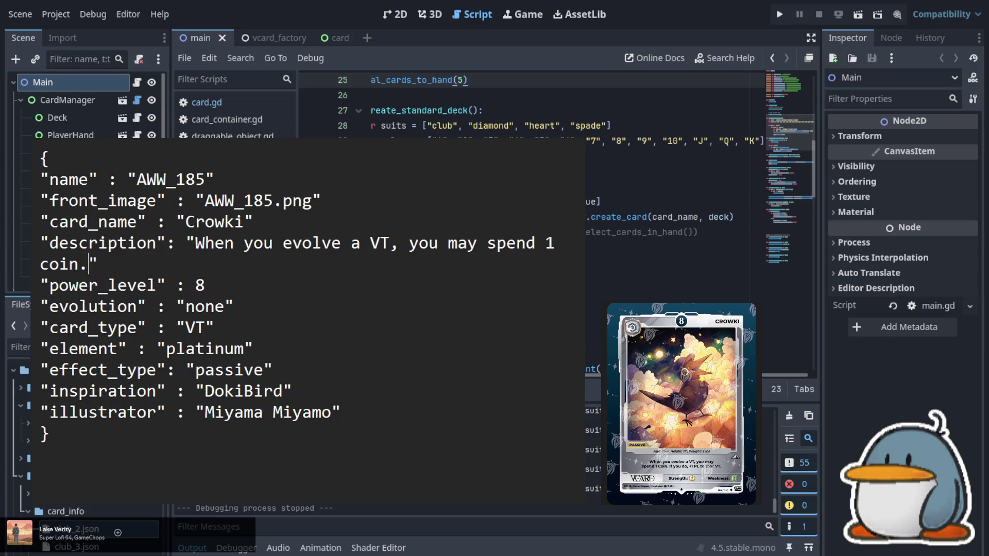
{"action": "type", "text": "If you do,"}
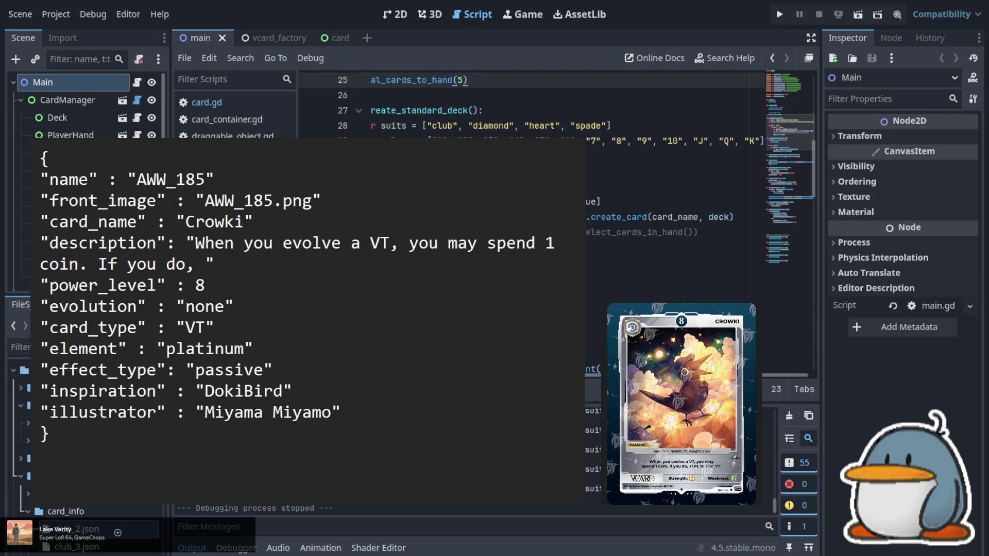
{"action": "type", "text": " +1 PL to"}
{"action": "type", "text": " that VT"}
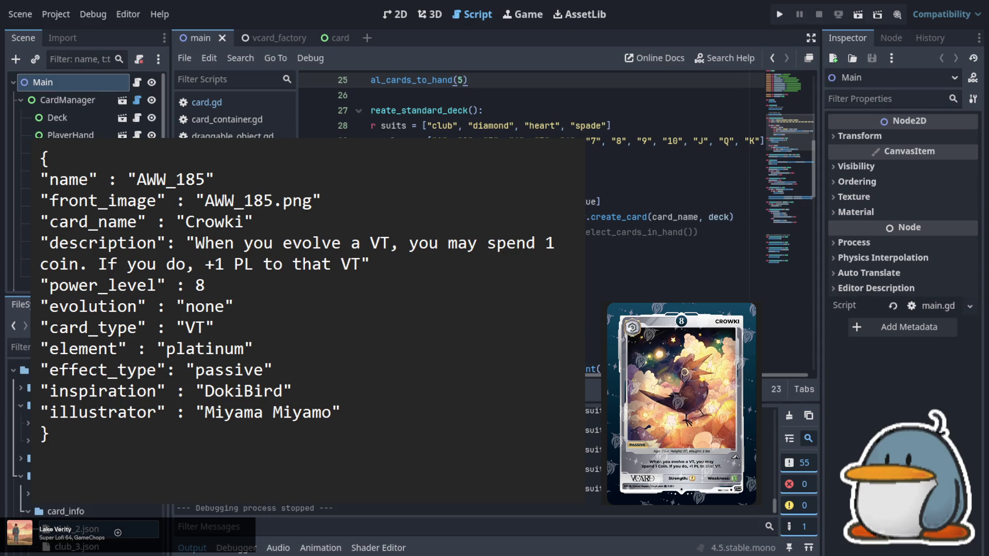
{"action": "type", "text": "."}
{"action": "left_click", "coordinate": [355, 314]}
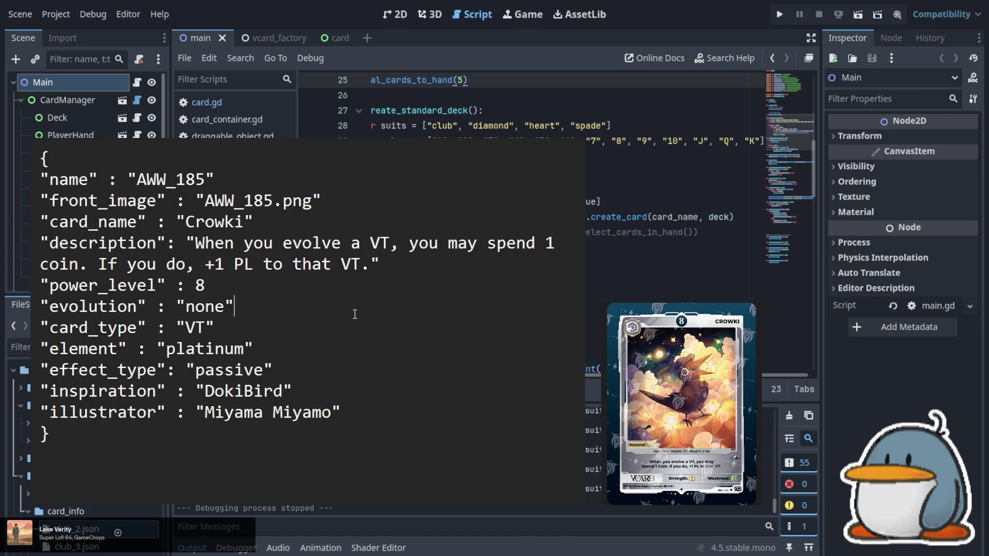
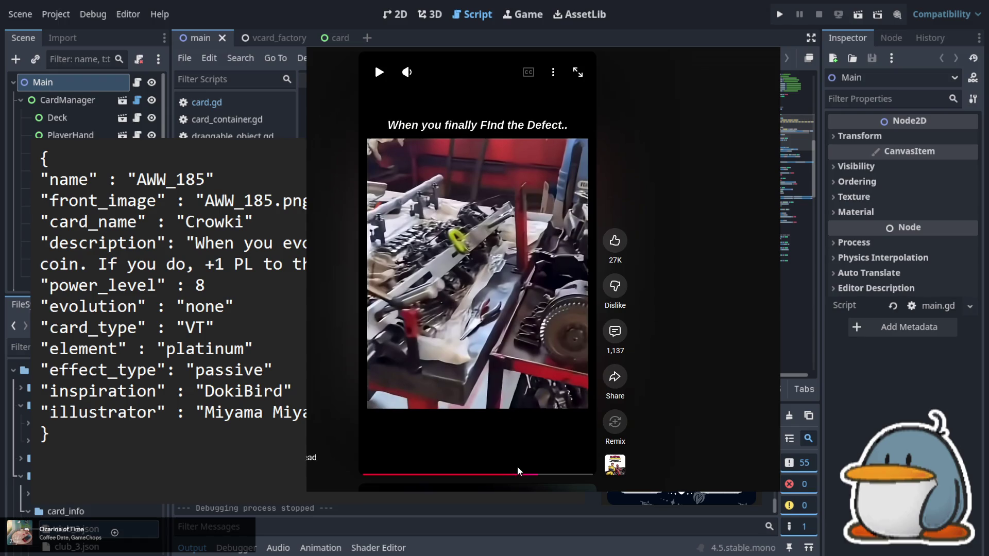
- Replay the YouTube Short about finding the defect from its start
{"action": "left_click", "coordinate": [357, 474]}
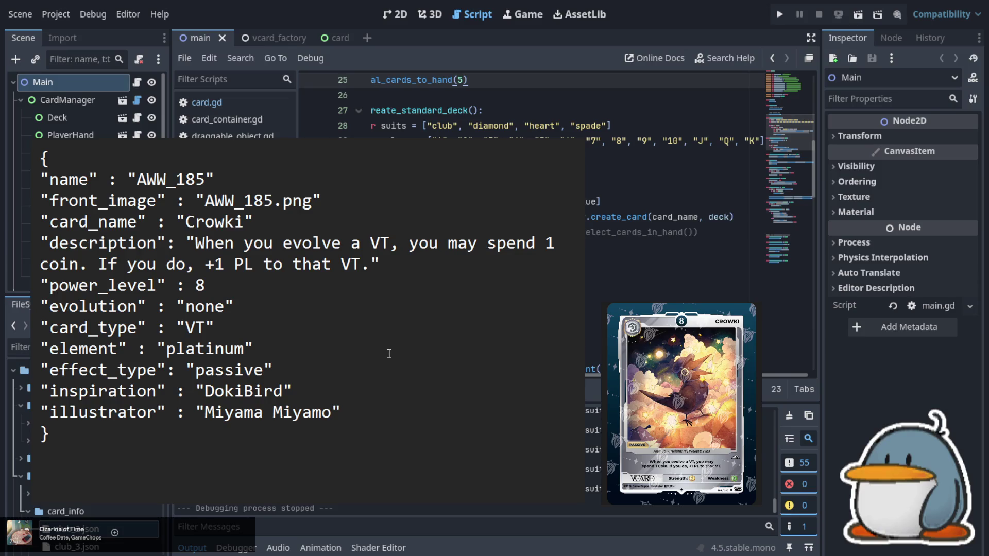
- Change the Crowki entry's name and front_image numbers from 185 to 186
{"action": "left_click", "coordinate": [254, 349]}
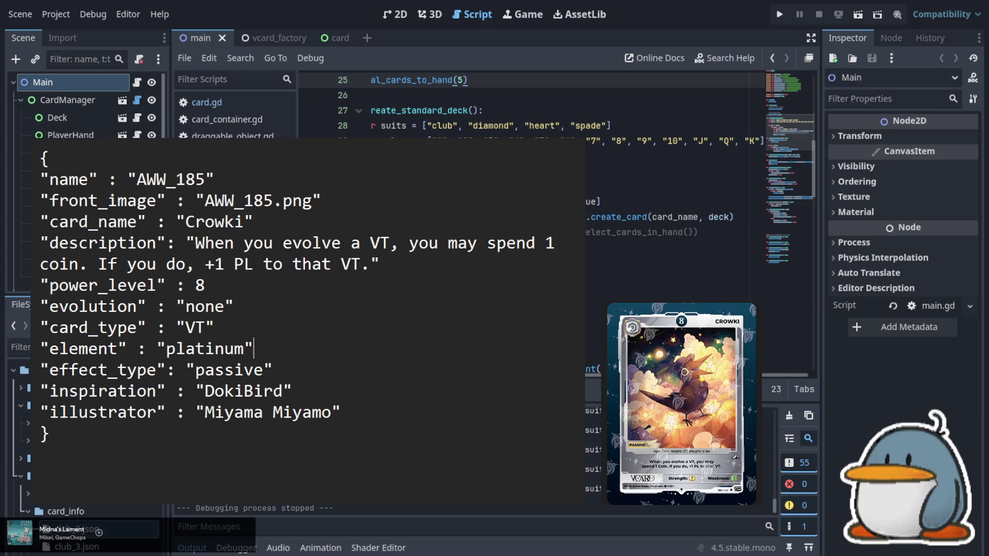
{"action": "left_click", "coordinate": [206, 179]}
{"action": "key", "text": "BackSpace"}
{"action": "type", "text": "6"}
{"action": "left_click", "coordinate": [273, 201]}
{"action": "key", "text": "BackSpace"}
{"action": "type", "text": "6"}
- Set power_level to 9, evolution to AWW_185, and effect_type to none
{"action": "key", "text": "Down"}
{"action": "left_click", "coordinate": [205, 285]}
{"action": "key", "text": "BackSpace"}
{"action": "type", "text": "9"}
{"action": "key", "text": "Down"}
{"action": "key", "text": "Right"}
{"action": "key", "text": "Right"}
{"action": "key", "text": "shift+Left"}
{"action": "key", "text": "shift+Left"}
{"action": "key", "text": "shift+Left"}
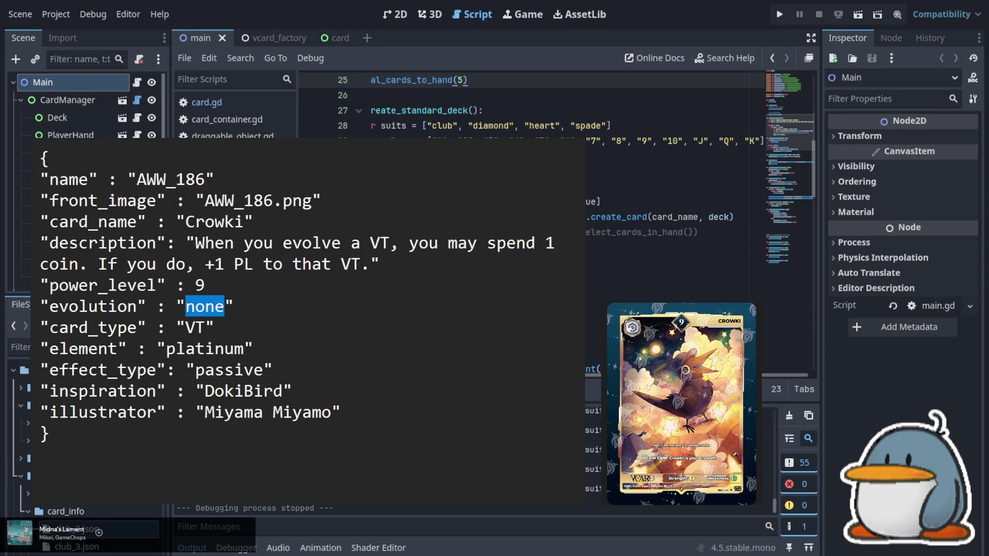
{"action": "type", "text": "AWW_185"}
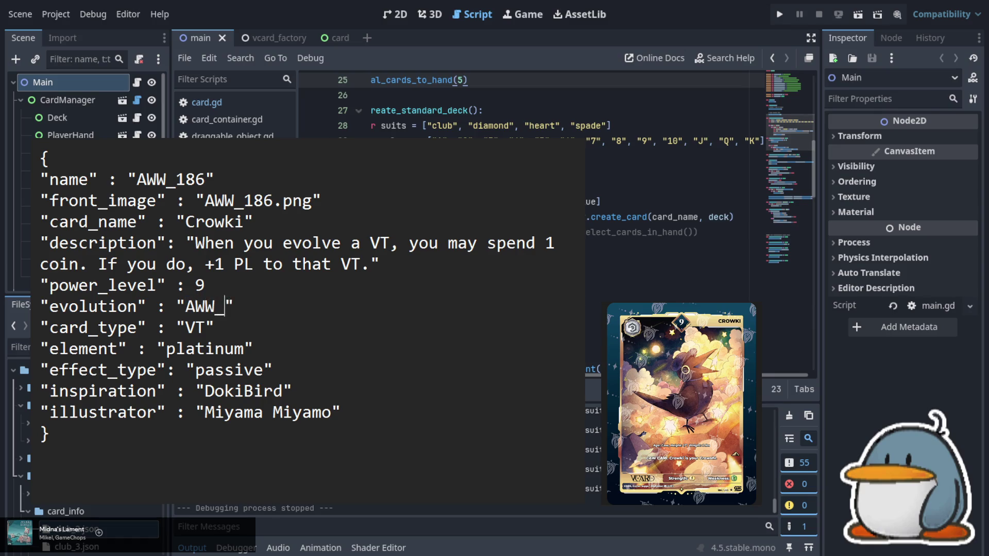
{"action": "key", "text": "Down"}
{"action": "key", "text": "Left"}
{"action": "key", "text": "Down"}
{"action": "key", "text": "Left"}
{"action": "key", "text": "shift+Right"}
{"action": "key", "text": "shift+Right"}
{"action": "key", "text": "shift+Right"}
{"action": "type", "text": "none"}
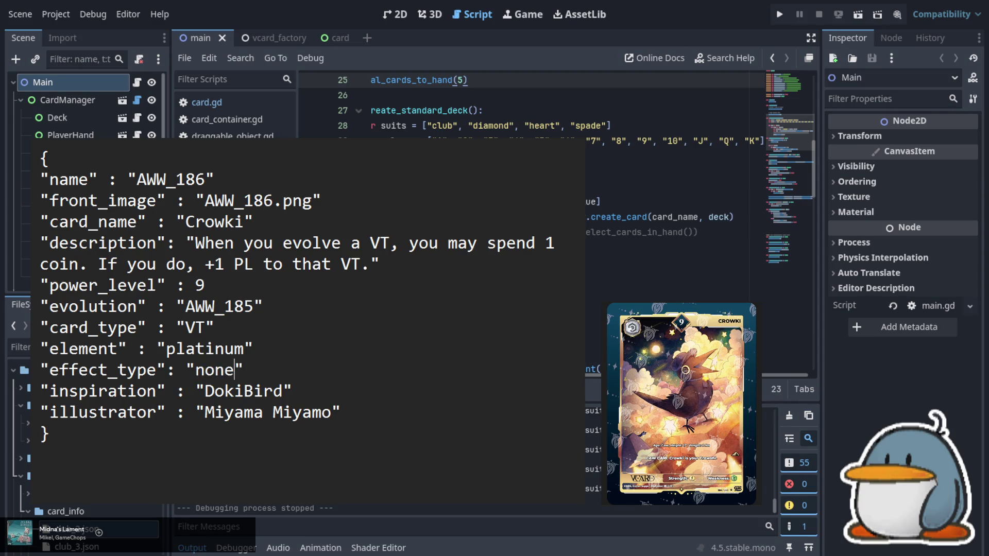
- Replace the description with 'CAW CAW. Crowki is your Crowshi.'
{"action": "key", "text": "Up"}
{"action": "key", "text": "Up"}
{"action": "key", "text": "Up"}
{"action": "key", "text": "Left"}
{"action": "key", "text": "Left"}
{"action": "key", "text": "Left"}
{"action": "key", "text": "Left"}
{"action": "key", "text": "shift+Down"}
{"action": "key", "text": "shift+Right"}
{"action": "key", "text": "shift+Right"}
{"action": "key", "text": "shift+Right"}
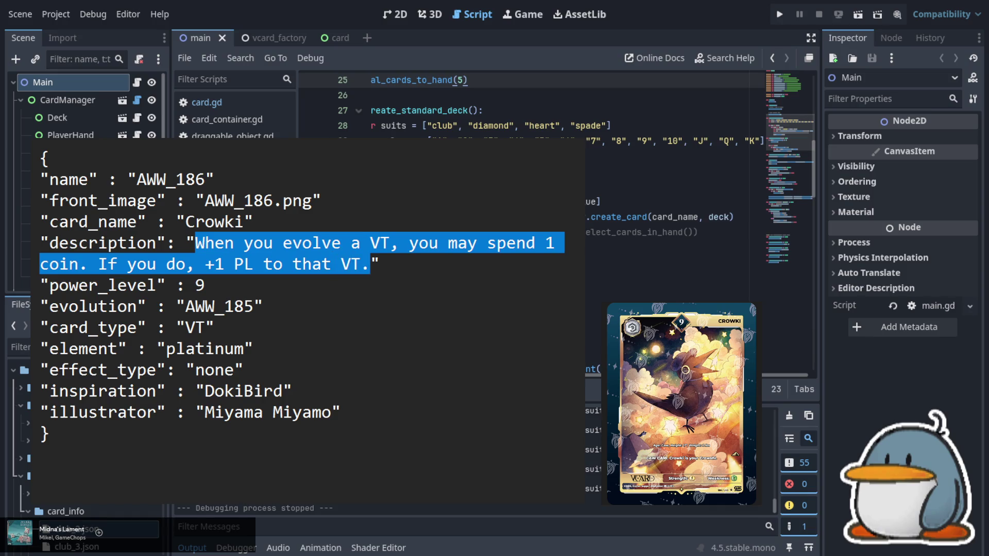
{"action": "type", "text": "CAW CAW"}
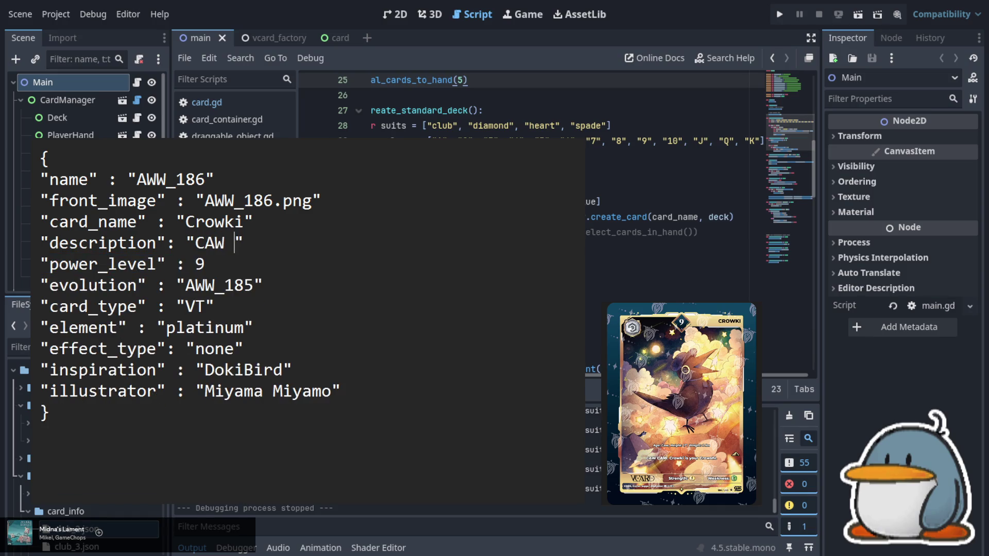
{"action": "type", "text": ">"}
{"action": "key", "text": "BackSpace"}
{"action": "key", "text": "BackSpace"}
{"action": "type", "text": ". Crowk"}
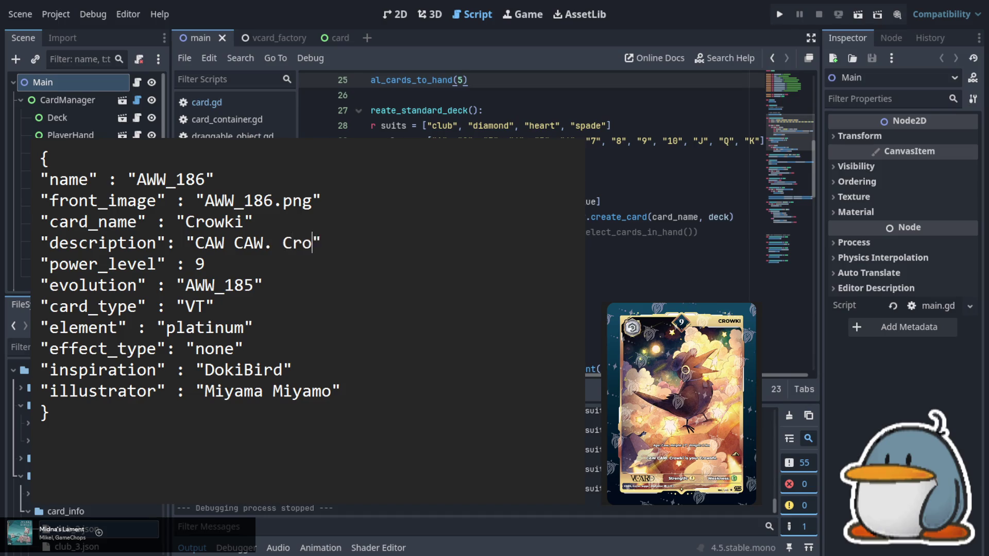
{"action": "type", "text": "i is "}
{"action": "type", "text": "your "}
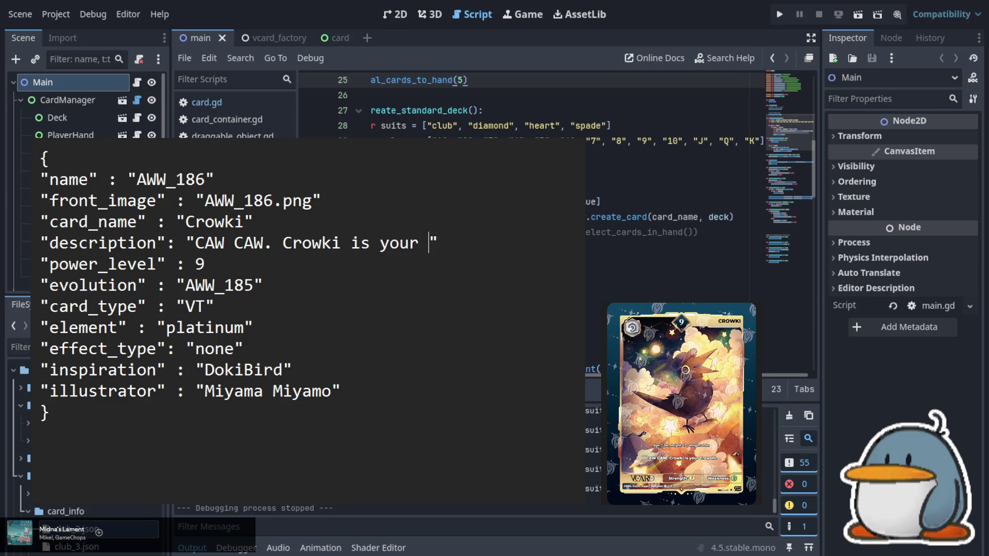
{"action": "type", "text": "Crowshi"}
{"action": "type", "text": "."}
{"action": "left_click", "coordinate": [753, 405]}
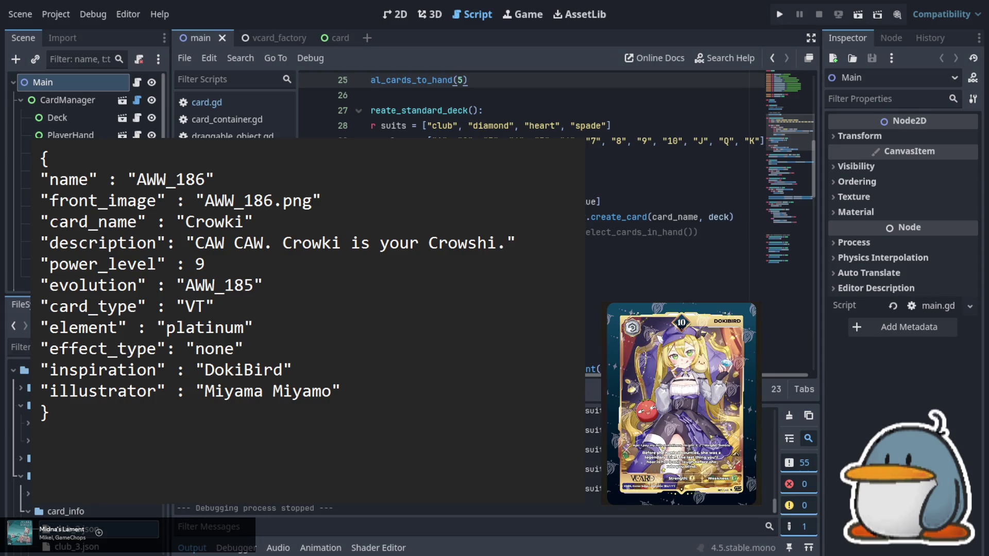
- Make the name and front_image AWW_187 and rename the card to Dokibird
{"action": "key", "text": "BackSpace"}
{"action": "type", "text": "7"}
{"action": "key", "text": "Down"}
{"action": "key", "text": "Right"}
{"action": "key", "text": "Right"}
{"action": "key", "text": "Right"}
{"action": "key", "text": "BackSpace"}
{"action": "type", "text": "7"}
{"action": "key", "text": "Down"}
{"action": "key", "text": "Left"}
{"action": "key", "text": "shift+Left"}
{"action": "key", "text": "shift+Left"}
{"action": "key", "text": "shift+Left"}
{"action": "key", "text": "shift+Right"}
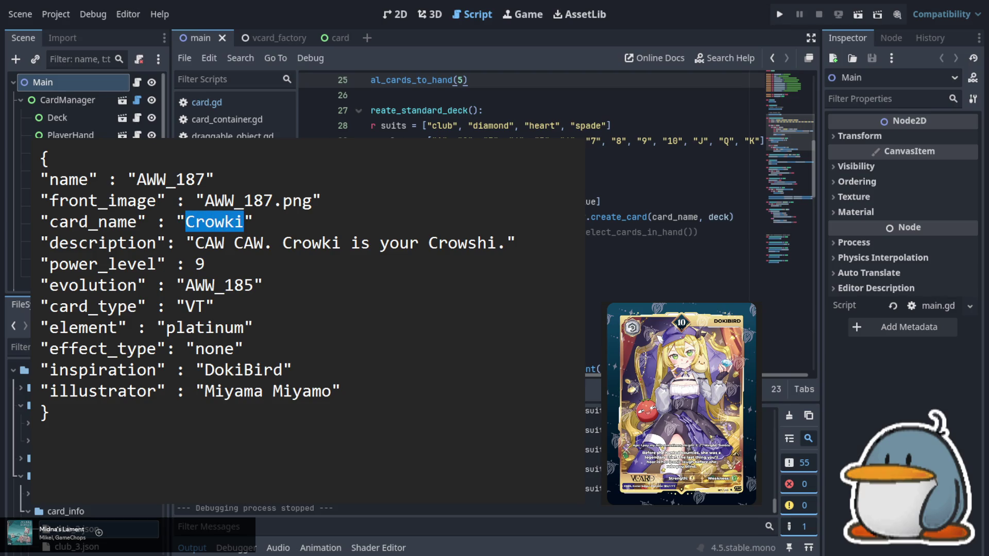
{"action": "type", "text": "Doki"}
{"action": "type", "text": "rd"}
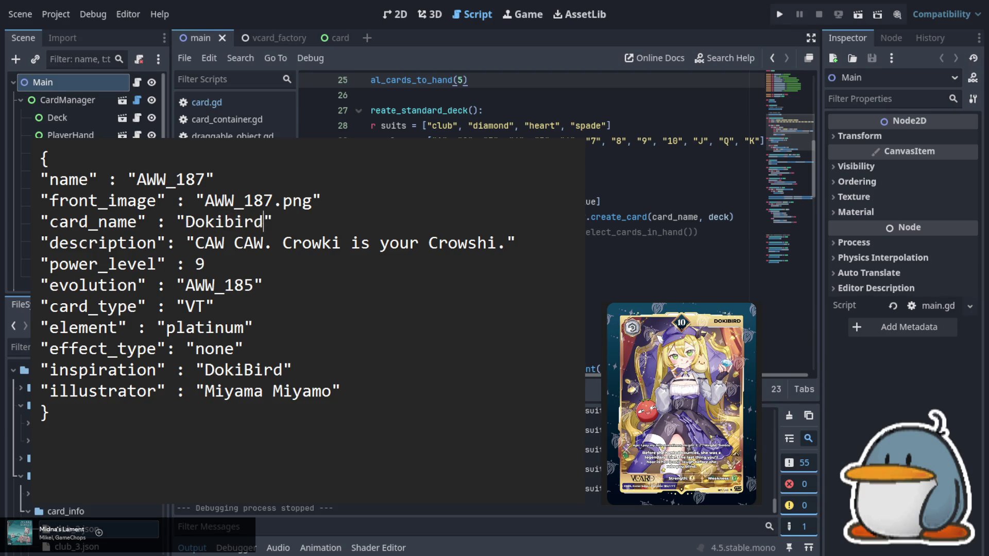
- Set power_level to 10 and evolution to AWW_186
{"action": "key", "text": "Left"}
{"action": "key", "text": "Left"}
{"action": "key", "text": "Left"}
{"action": "key", "text": "shift+Right"}
{"action": "key", "text": "shift+Right"}
{"action": "key", "text": "shift+Right"}
{"action": "key", "text": "Down"}
{"action": "key", "text": "BackSpace"}
{"action": "type", "text": "10"}
{"action": "key", "text": "Down"}
{"action": "key", "text": "Right"}
{"action": "key", "text": "Right"}
{"action": "key", "text": "Right"}
{"action": "key", "text": "BackSpace"}
{"action": "type", "text": "6"}
- Select the old CAW CAW description text for replacement
{"action": "key", "text": "Down"}
{"action": "key", "text": "Down"}
{"action": "key", "text": "Up"}
{"action": "key", "text": "Up"}
{"action": "key", "text": "Up"}
{"action": "key", "text": "Left"}
{"action": "key", "text": "Left"}
{"action": "key", "text": "shift+Right"}
{"action": "key", "text": "shift+Right"}
{"action": "key", "text": "shift+Right"}
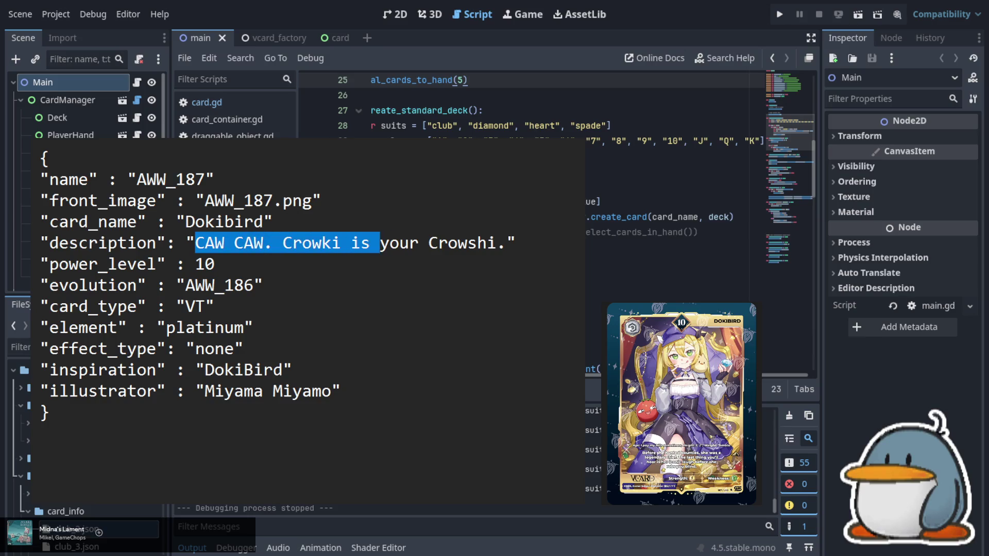
{"action": "key", "text": "shift+Right"}
{"action": "key", "text": "shift+Right"}
{"action": "key", "text": "shift+Right"}
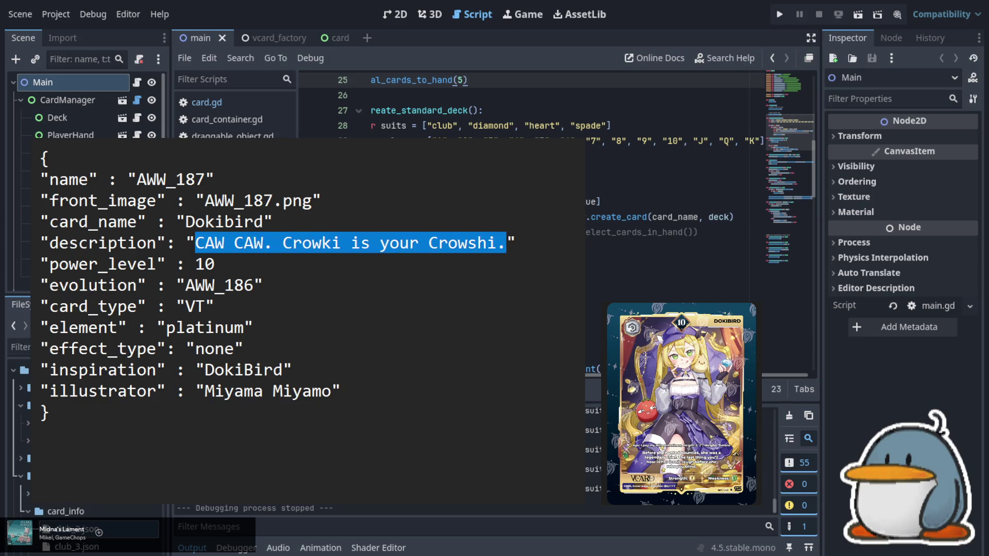
- Type the description 'Before she hunted bounties, she was a legendary thief… before she robs you blind.'
{"action": "type", "text": "Before she hunted "}
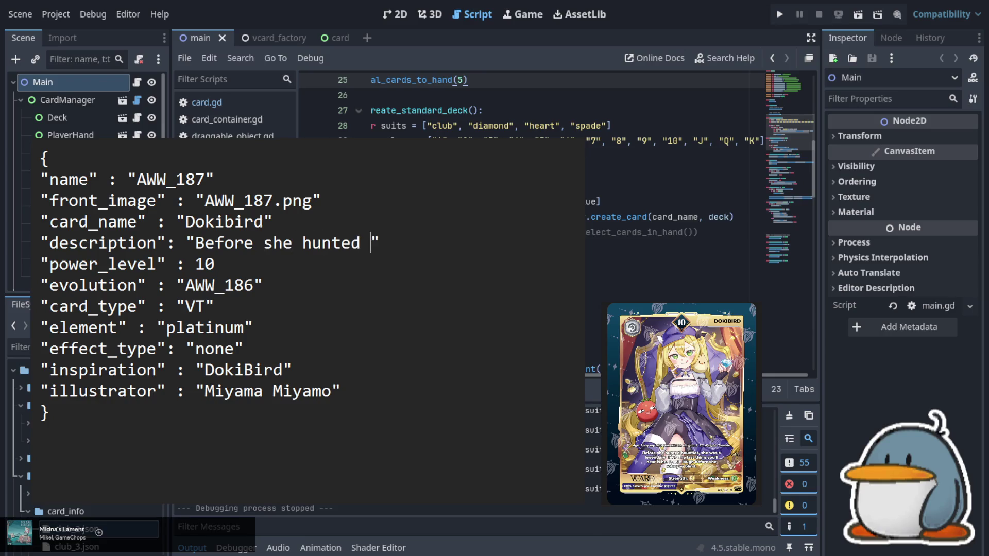
{"action": "type", "text": "bounties"}
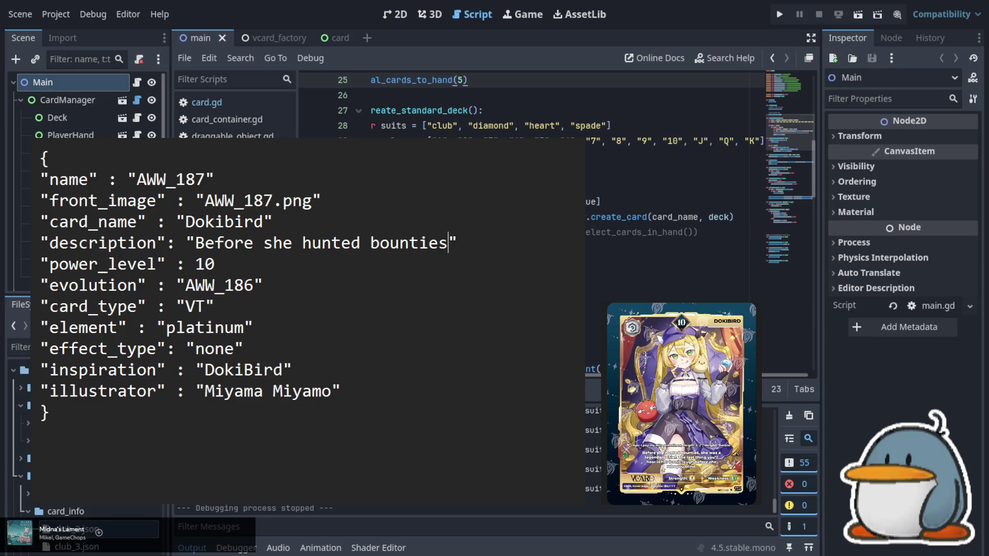
{"action": "type", "text": ", she wa"}
{"action": "type", "text": "s a "}
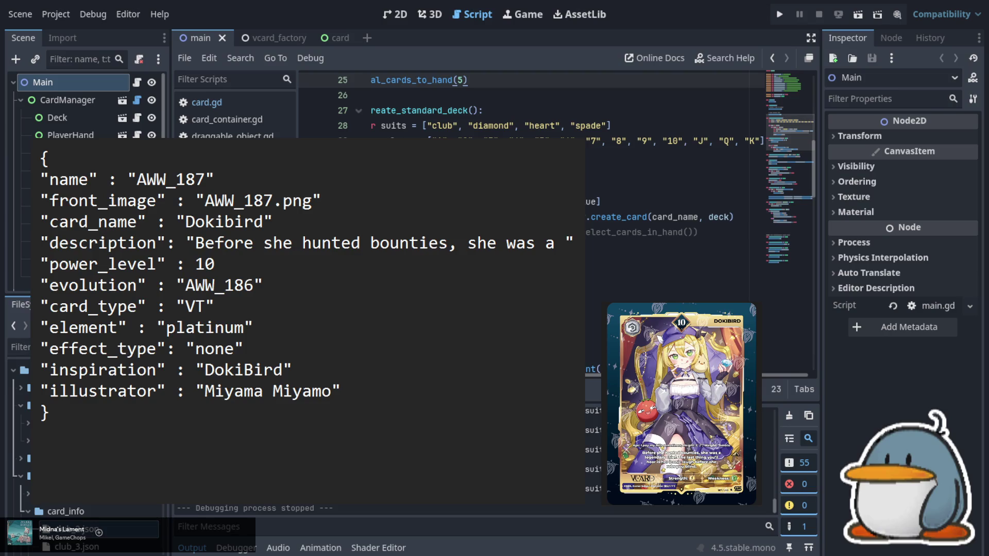
{"action": "type", "text": "legendary thief"}
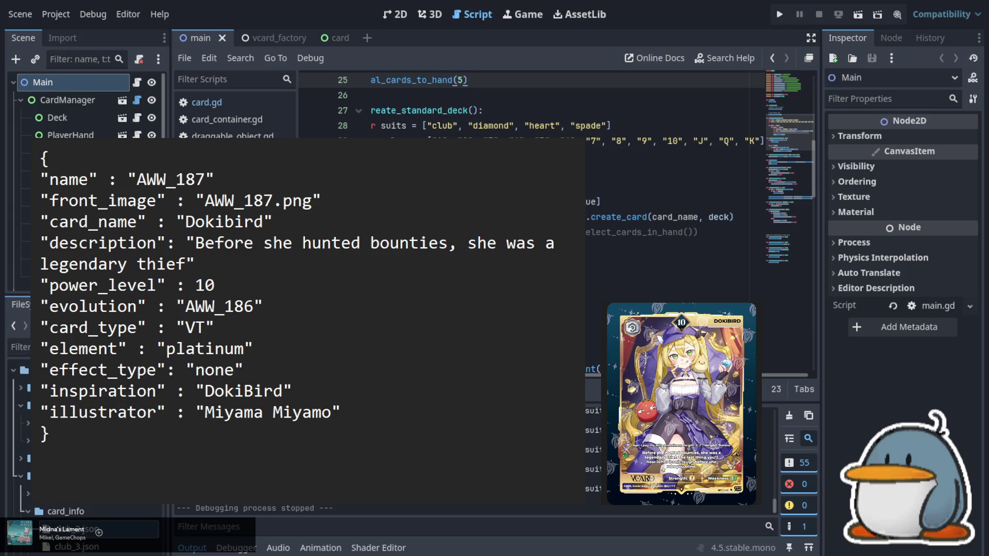
{"action": "type", "text": ". The last thing "}
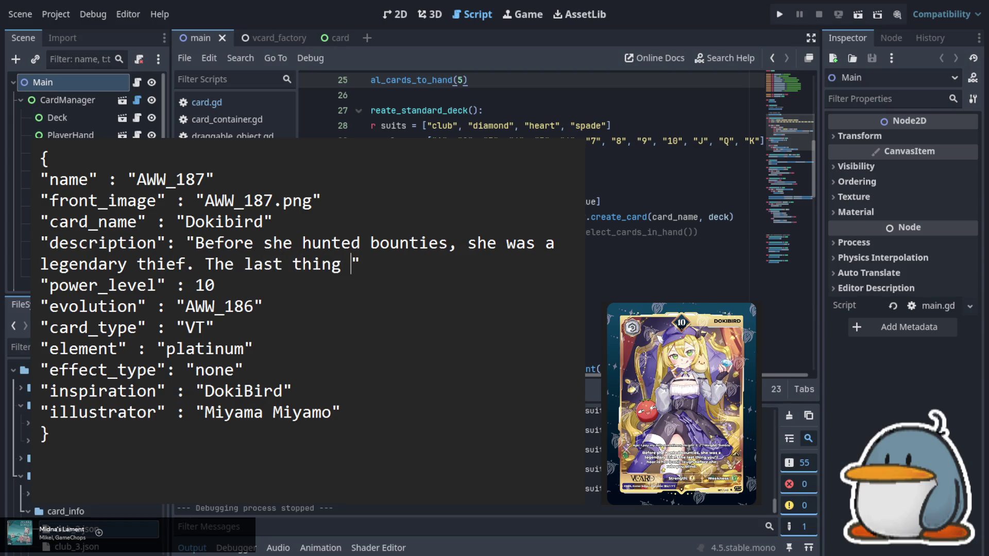
{"action": "type", "text": "you'll "}
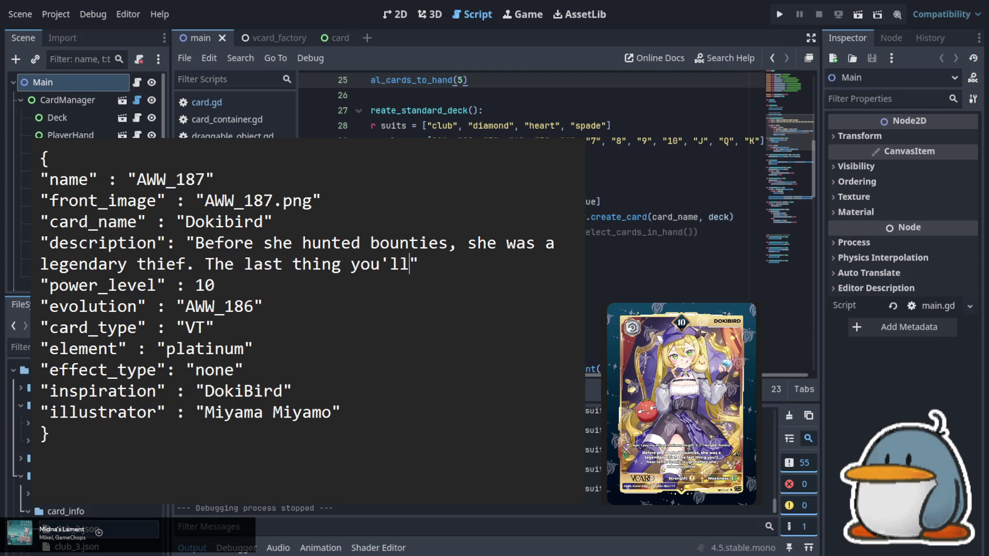
{"action": "type", "text": "hear"}
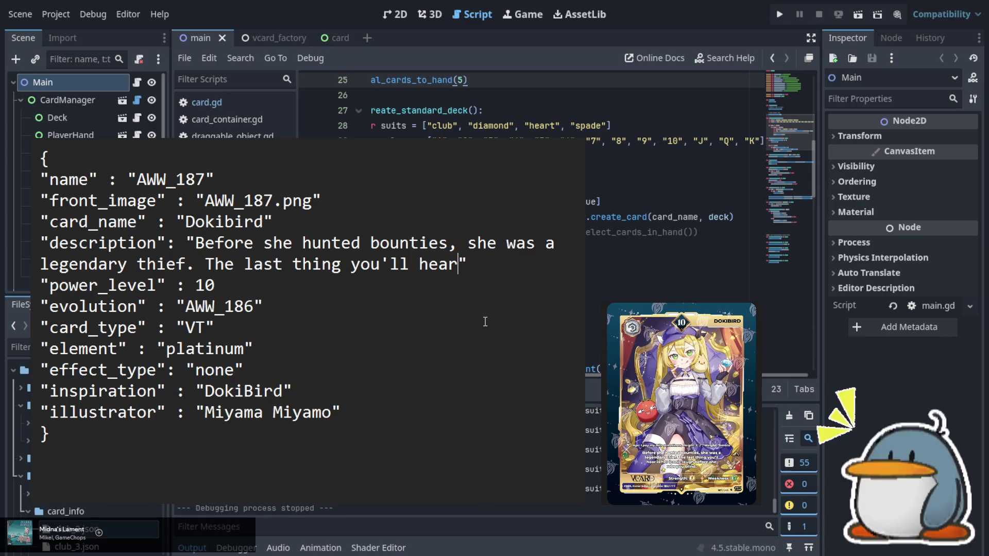
{"action": "type", "text": "is her "}
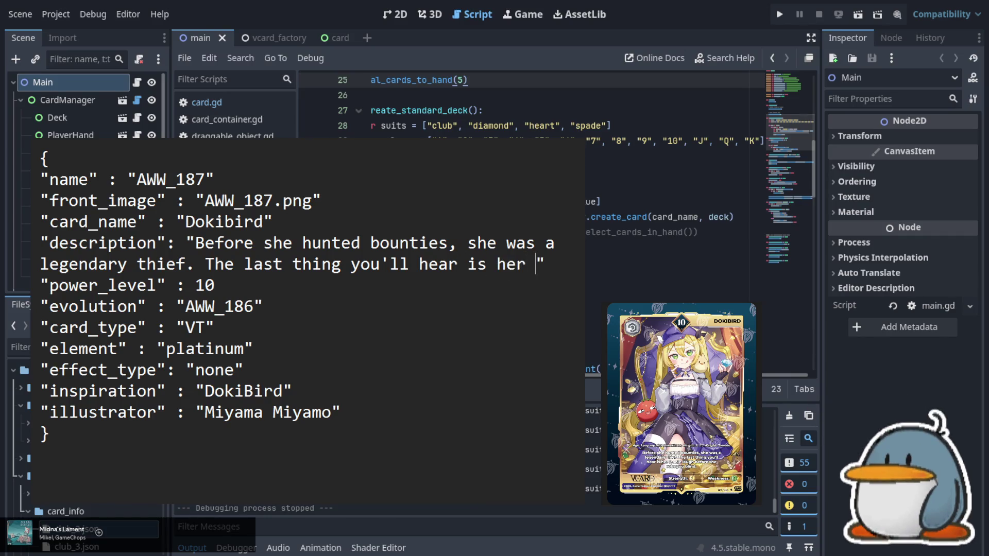
{"action": "type", "text": "iconic"}
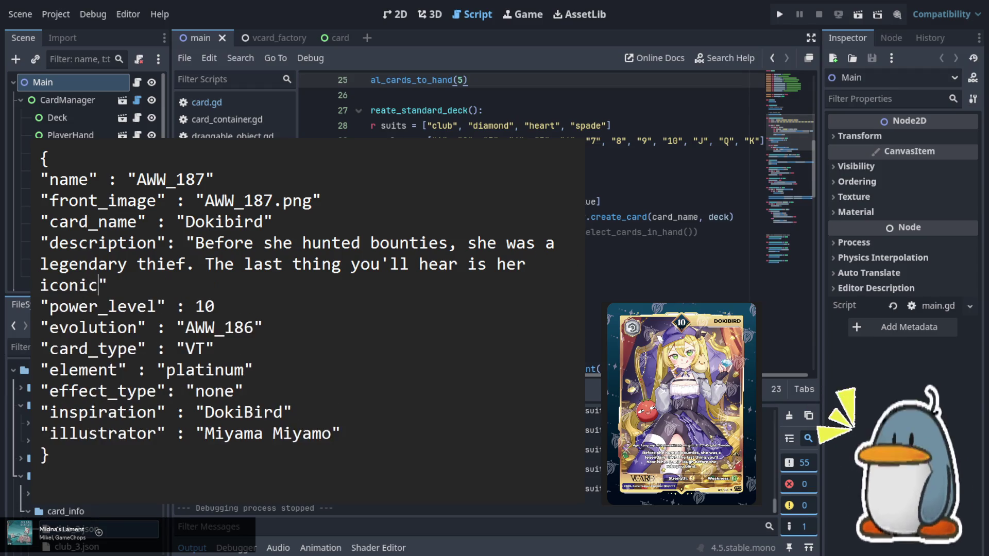
{"action": "type", "text": " laugh"}
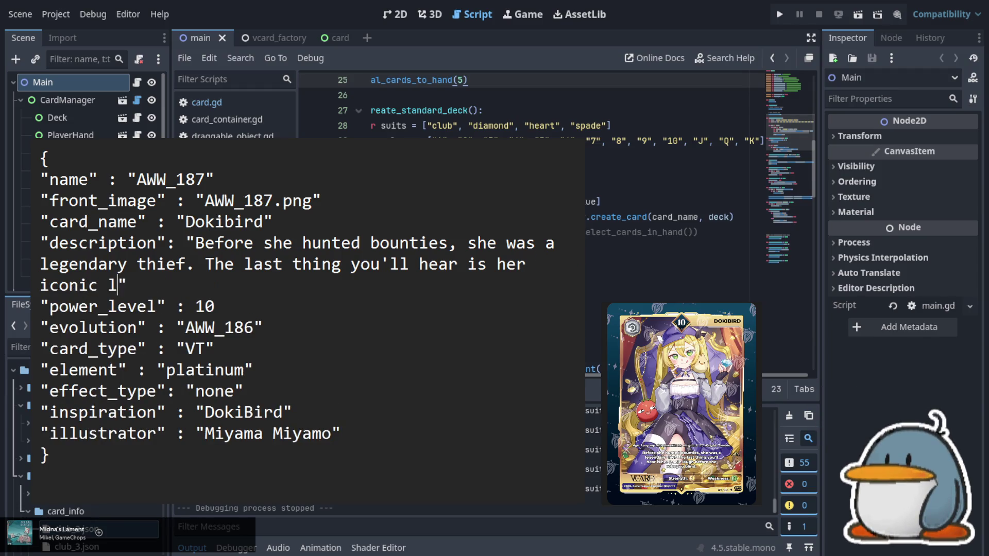
{"action": "type", "text": " before "}
{"action": "type", "text": "she robs you blind."}
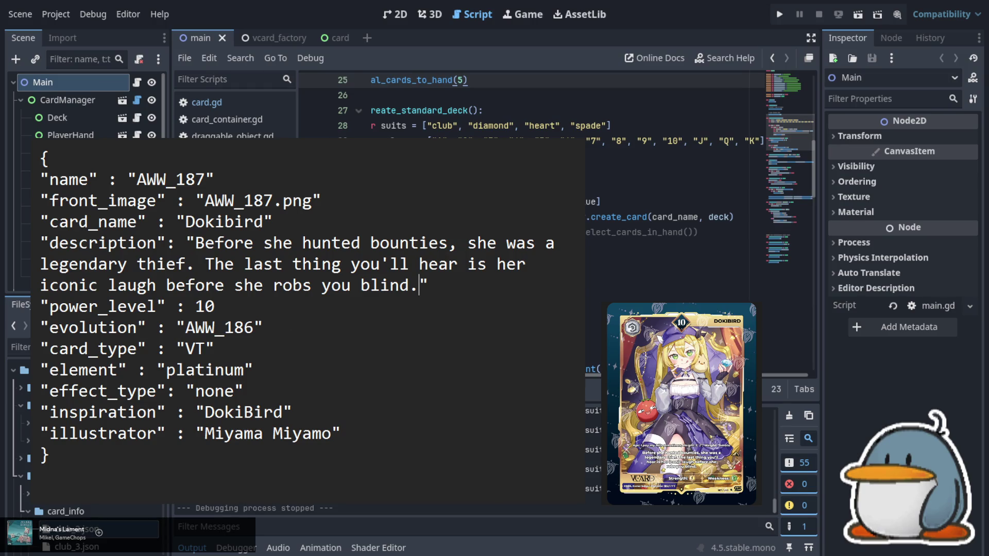
- Show the D.A.D. preview and make the entry AWW_188 named 'D.A.D. (Doki Amber Doge)'
{"action": "left_click", "coordinate": [613, 379]}
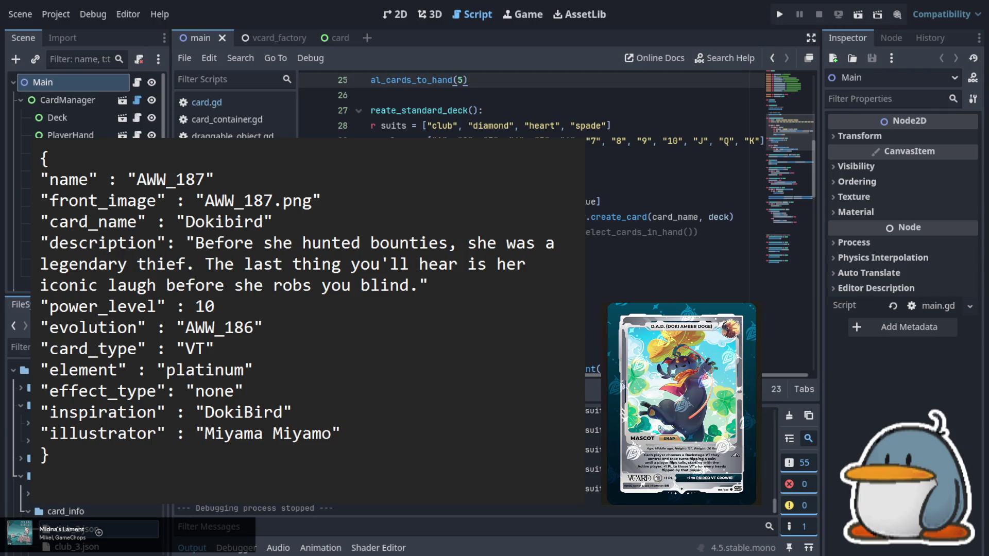
{"action": "left_click", "coordinate": [209, 181]}
{"action": "key", "text": "BackSpace"}
{"action": "type", "text": "8"}
{"action": "key", "text": "Down"}
{"action": "key", "text": "Right"}
{"action": "key", "text": "Right"}
{"action": "key", "text": "Right"}
{"action": "key", "text": "BackSpace"}
{"action": "type", "text": "8"}
{"action": "key", "text": "Left"}
{"action": "key", "text": "shift+Left"}
{"action": "key", "text": "shift+Left"}
{"action": "key", "text": "shift+Left"}
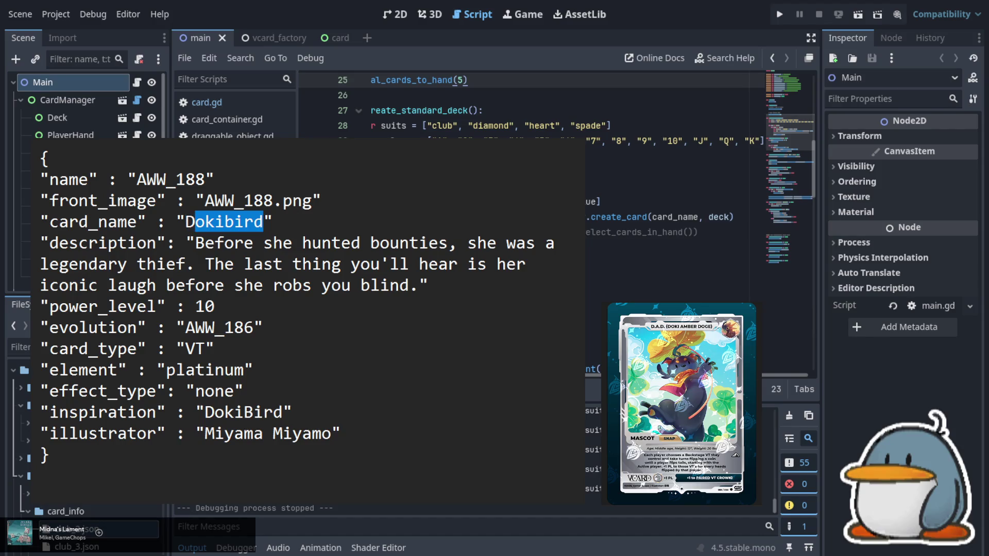
{"action": "type", "text": "D.A>"}
{"action": "key", "text": "BackSpace"}
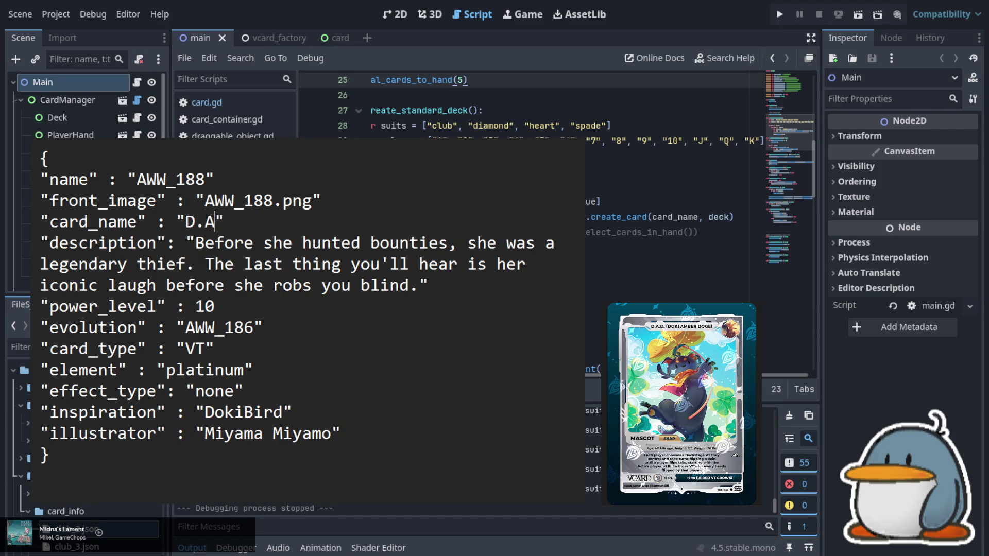
{"action": "type", "text": ".D."}
{"action": "type", "text": " ()"}
{"action": "type", "text": "Doki "}
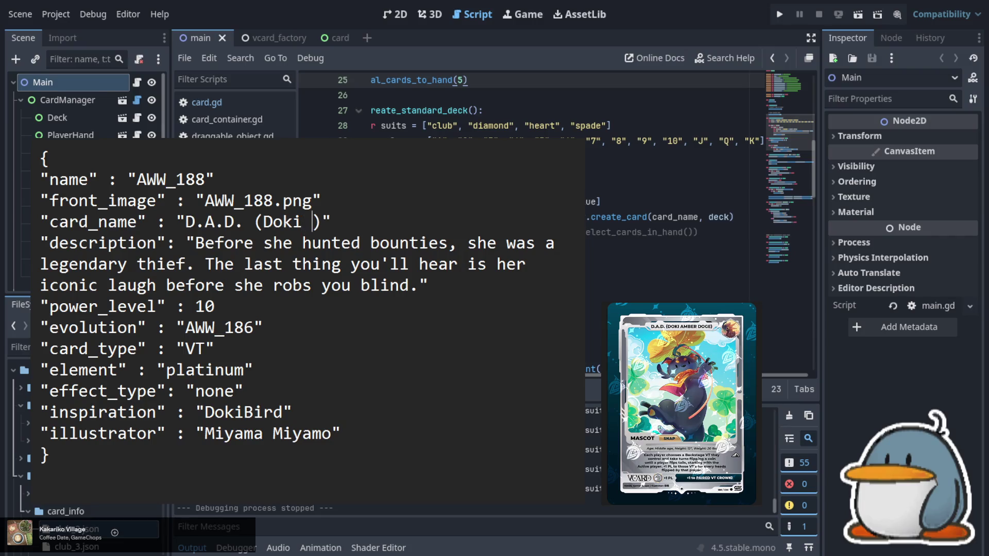
{"action": "type", "text": "Amber "}
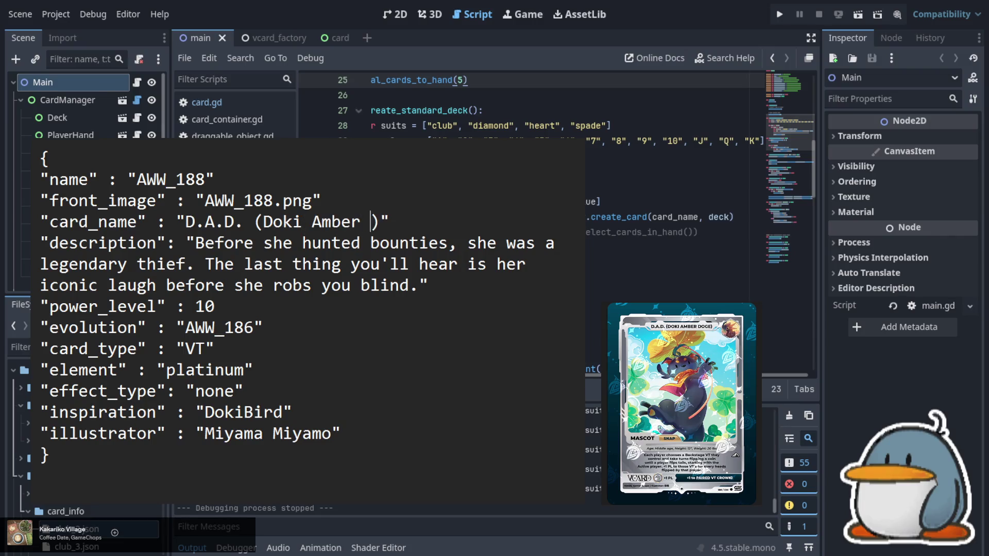
{"action": "type", "text": "Doge"}
- Set power_level to 0, replace evolution with pair AWW_185, and effect_type snap
{"action": "key", "text": "Down"}
{"action": "key", "text": "Down"}
{"action": "key", "text": "Down"}
{"action": "key", "text": "BackSpace"}
{"action": "key", "text": "BackSpace"}
{"action": "type", "text": "0"}
{"action": "key", "text": "Right"}
{"action": "key", "text": "Right"}
{"action": "key", "text": "Right"}
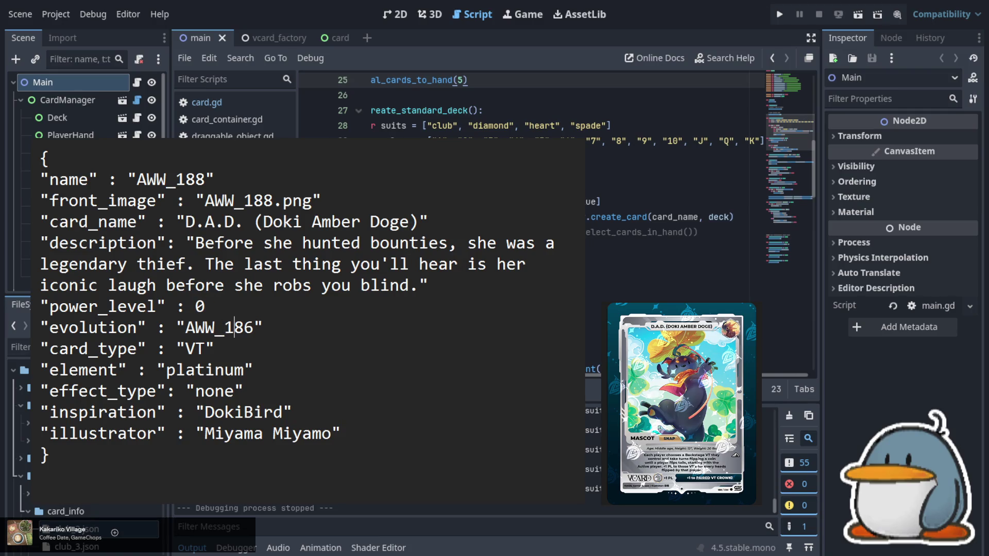
{"action": "key", "text": "BackSpace"}
{"action": "type", "text": "5"}
{"action": "key", "text": "Left"}
{"action": "key", "text": "Left"}
{"action": "key", "text": "Left"}
{"action": "key", "text": "shift+Left"}
{"action": "key", "text": "shift+Left"}
{"action": "key", "text": "shift+Left"}
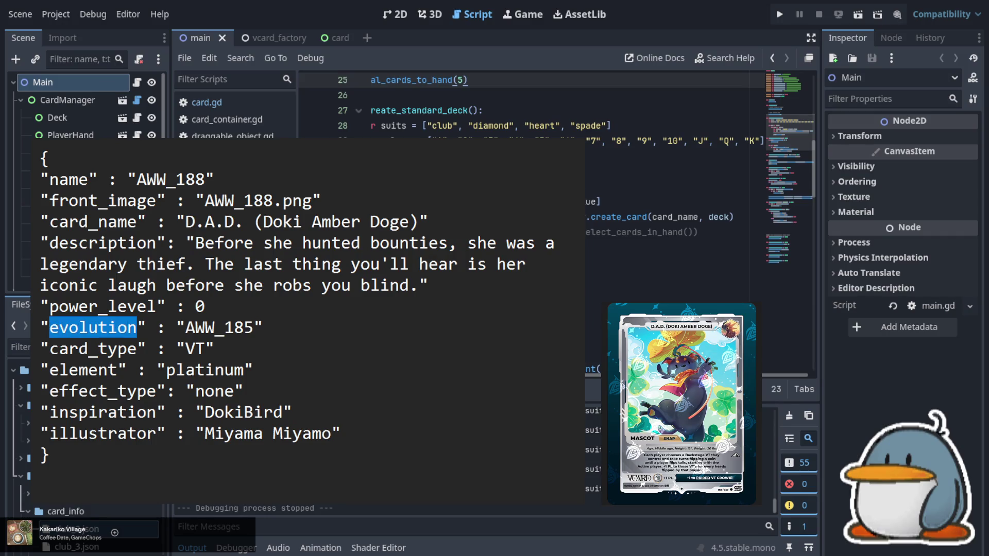
{"action": "type", "text": "pair"}
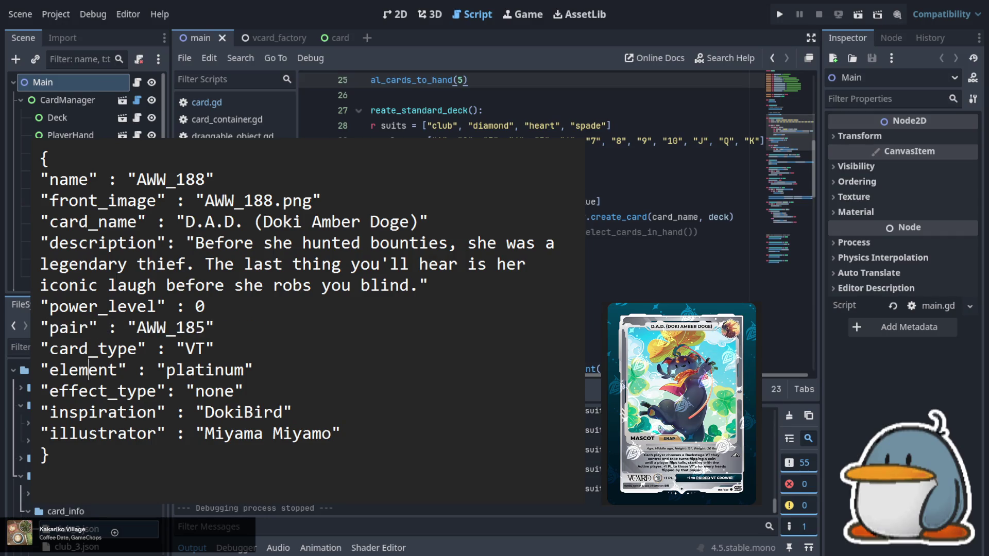
{"action": "key", "text": "Right"}
{"action": "key", "text": "Right"}
{"action": "key", "text": "Right"}
{"action": "key", "text": "shift+Left"}
{"action": "key", "text": "shift+Left"}
{"action": "key", "text": "shift+Left"}
{"action": "type", "text": "snap"}
- Begin the description: 'Each player chooses a Backstage VT… flipping a coin until a player flips tails.'
{"action": "key", "text": "Up"}
{"action": "key", "text": "Up"}
{"action": "key", "text": "Up"}
{"action": "key", "text": "Up"}
{"action": "key", "text": "Left"}
{"action": "key", "text": "Left"}
{"action": "key", "text": "Left"}
{"action": "key", "text": "shift+Down"}
{"action": "key", "text": "shift+Down"}
{"action": "key", "text": "shift+Right"}
{"action": "key", "text": "shift+Right"}
{"action": "key", "text": "shift+Right"}
{"action": "key", "text": "shift+Right"}
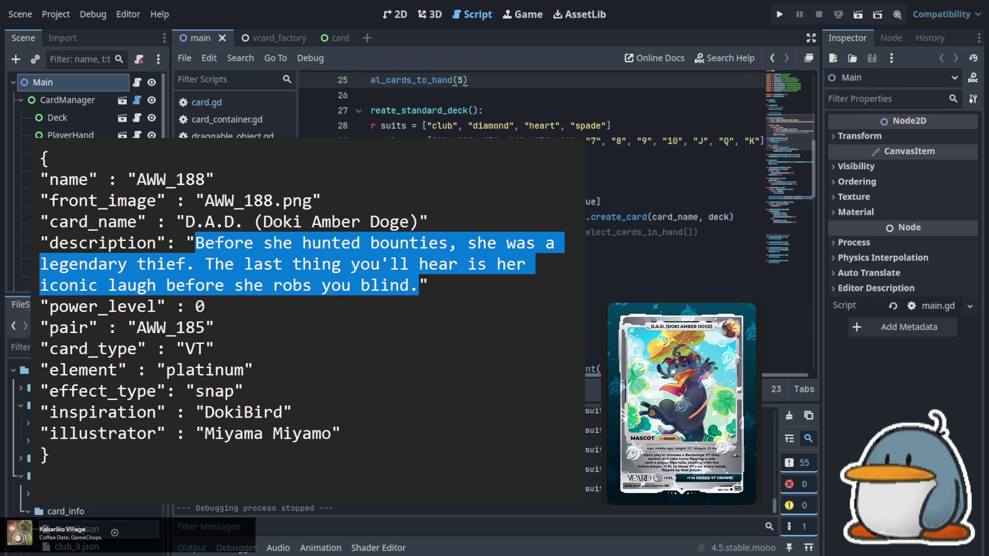
{"action": "type", "text": "Eachplayer"}
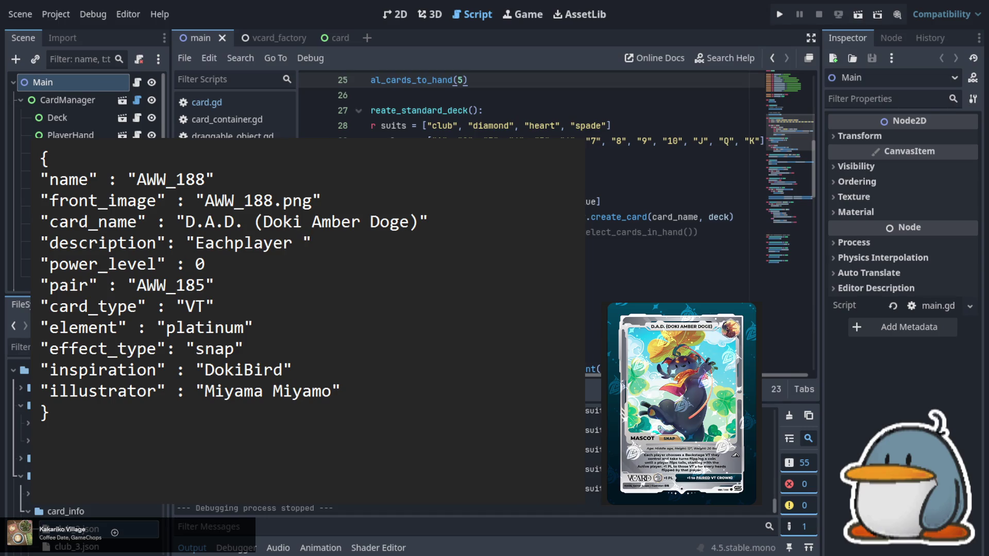
{"action": "key", "text": "Left"}
{"action": "key", "text": "Left"}
{"action": "key", "text": "Left"}
{"action": "key", "text": "Right"}
{"action": "left_click", "coordinate": [312, 242]}
{"action": "type", "text": "chooses a"}
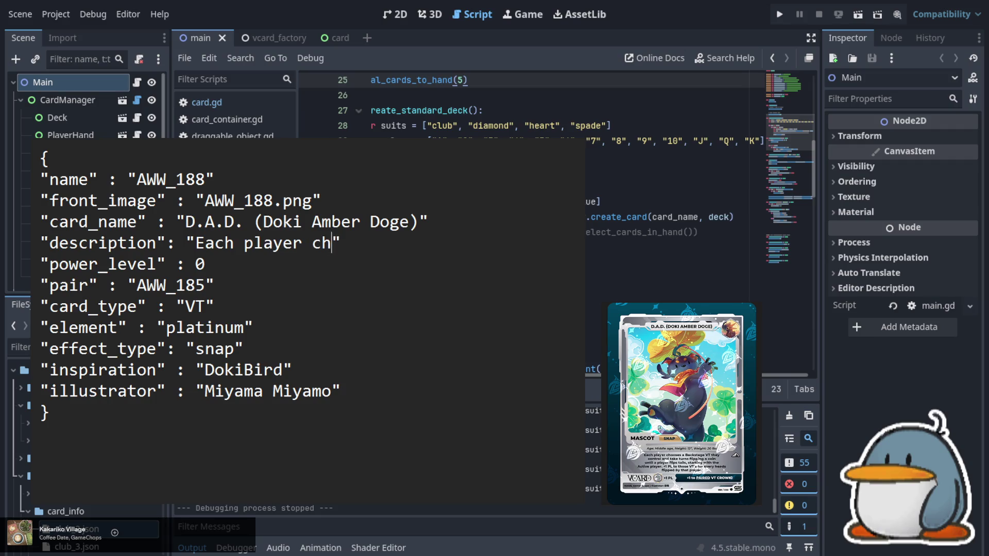
{"action": "type", "text": " Backst"}
{"action": "type", "text": "age "}
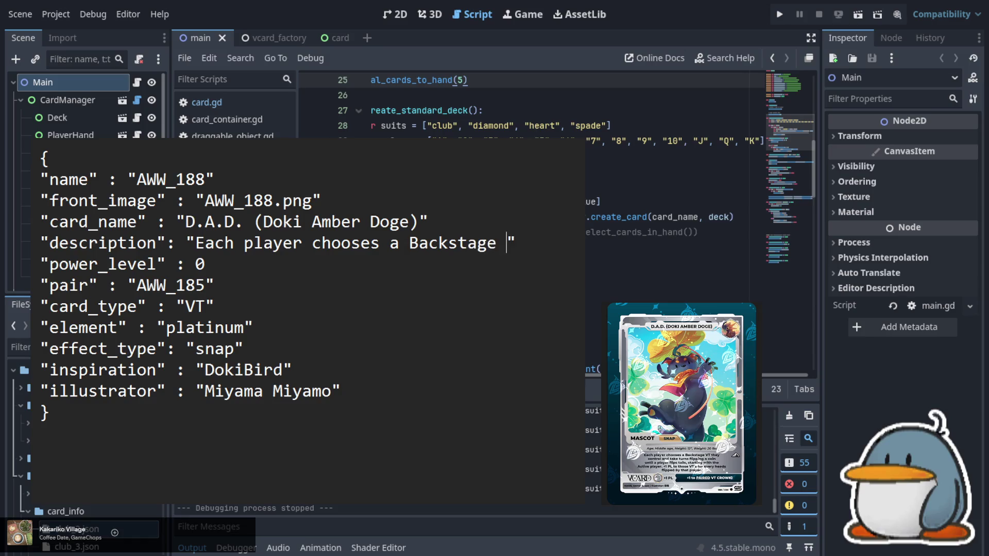
{"action": "type", "text": "VT they con"}
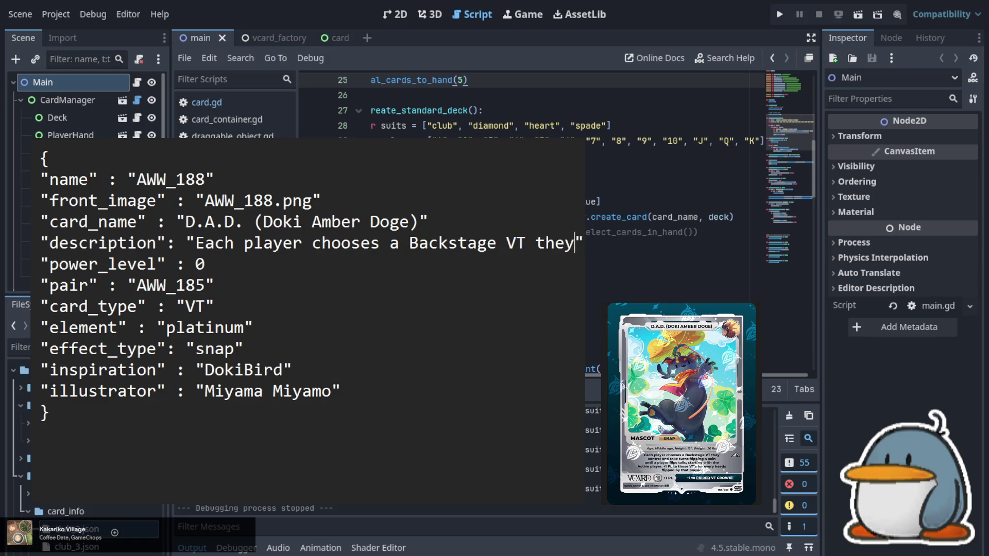
{"action": "type", "text": "trol"}
{"action": "type", "text": " and take "}
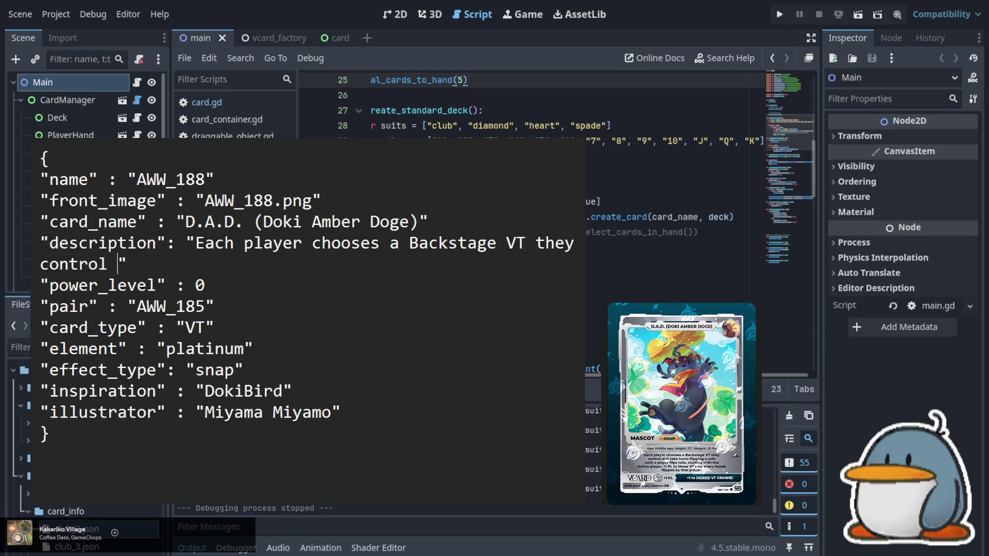
{"action": "type", "text": "turns fliping"}
{"action": "key", "text": "BackSpace"}
{"action": "key", "text": "BackSpace"}
{"action": "key", "text": "BackSpace"}
{"action": "type", "text": "ping a coin"}
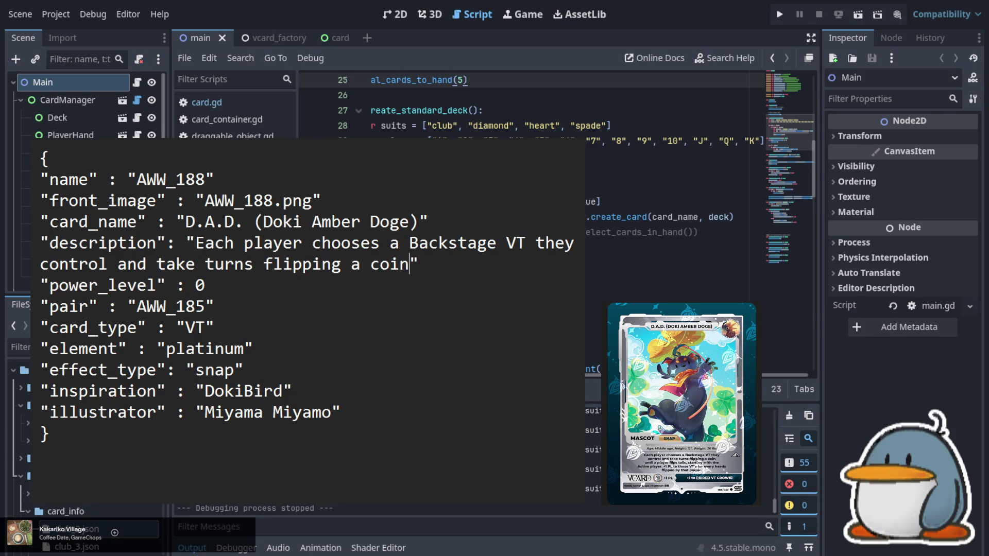
{"action": "type", "text": " until "}
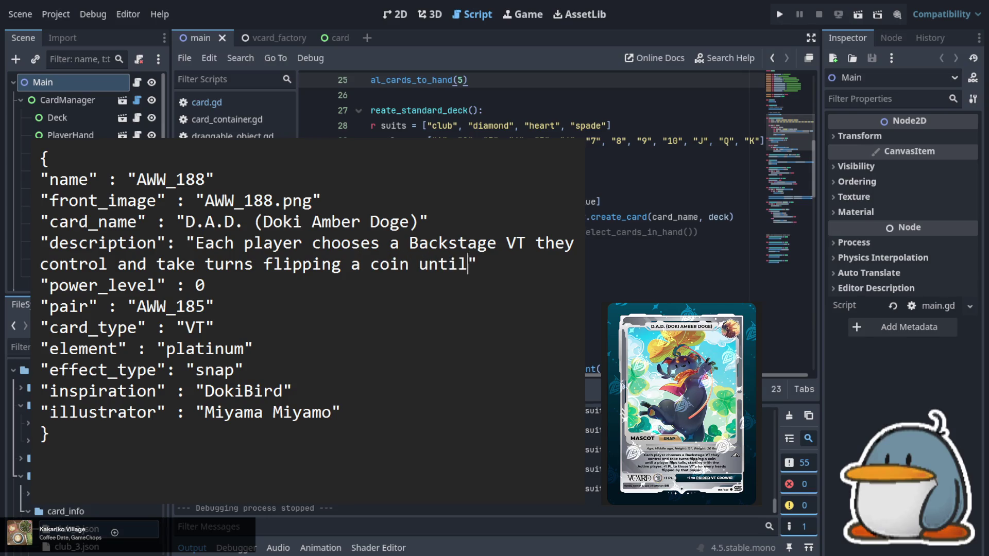
{"action": "type", "text": "a player "}
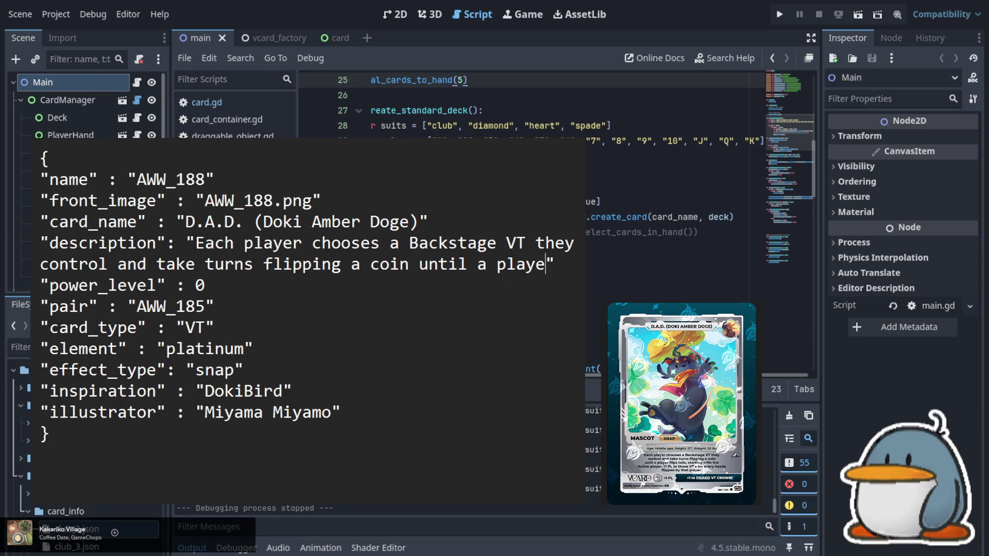
{"action": "type", "text": "flips t"}
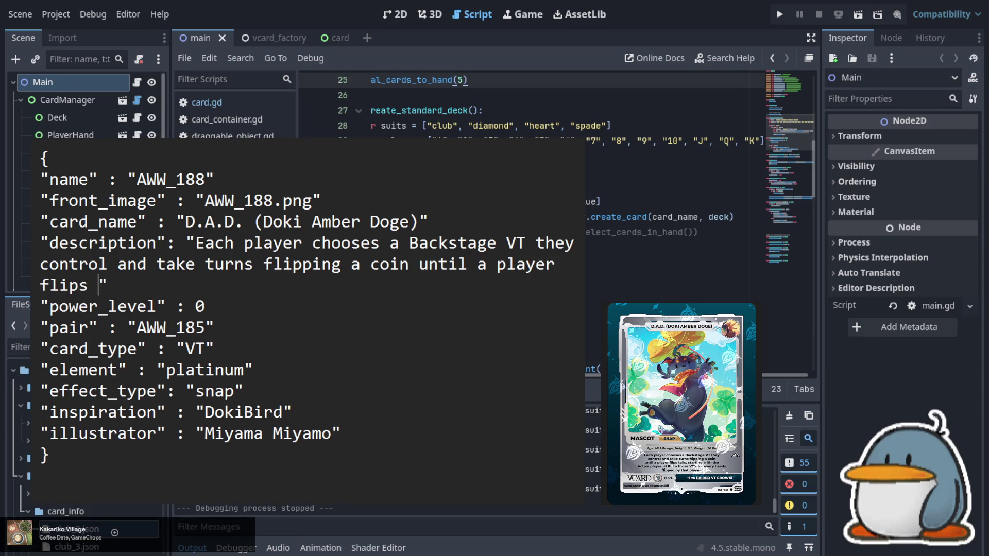
{"action": "type", "text": "ails, starting w"}
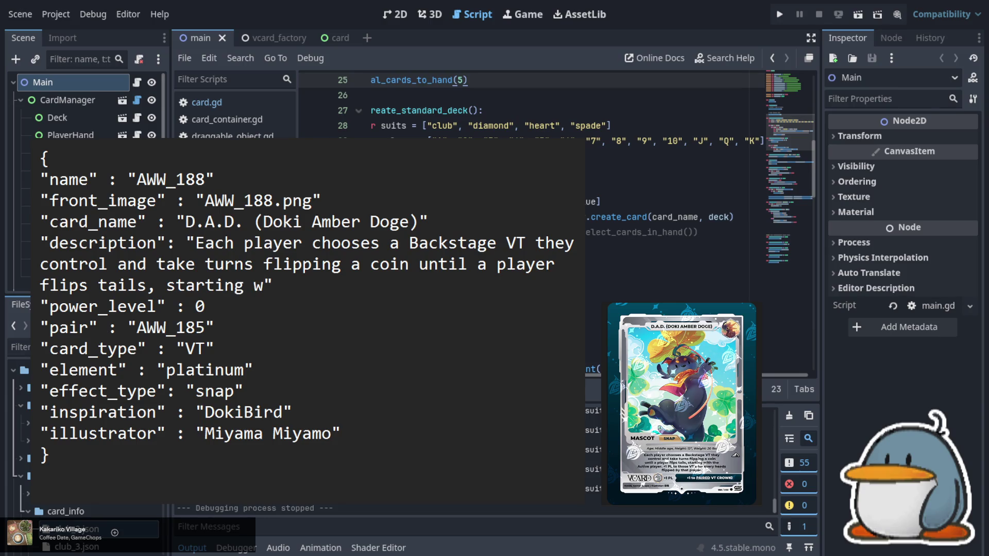
{"action": "type", "text": "ith the a"}
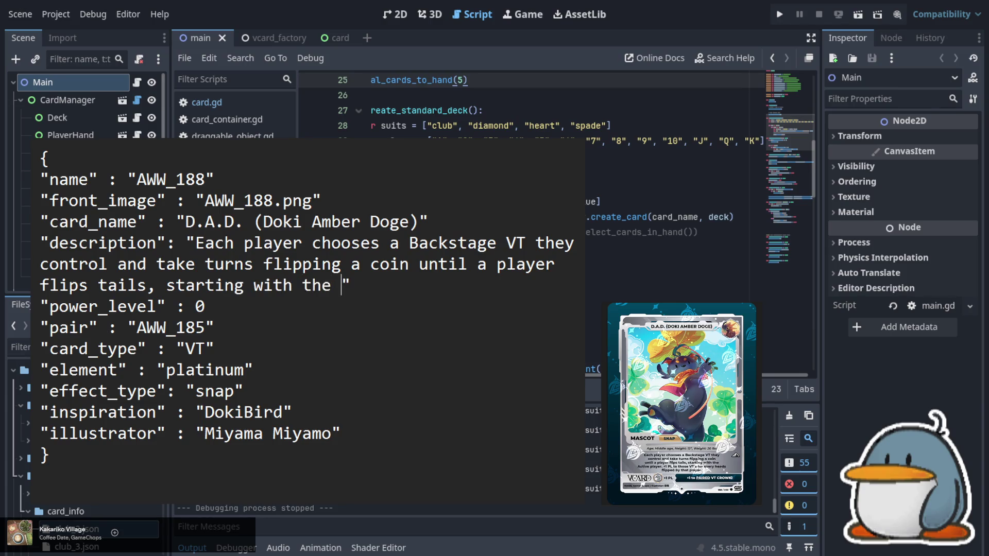
{"action": "type", "text": "ctive pla"}
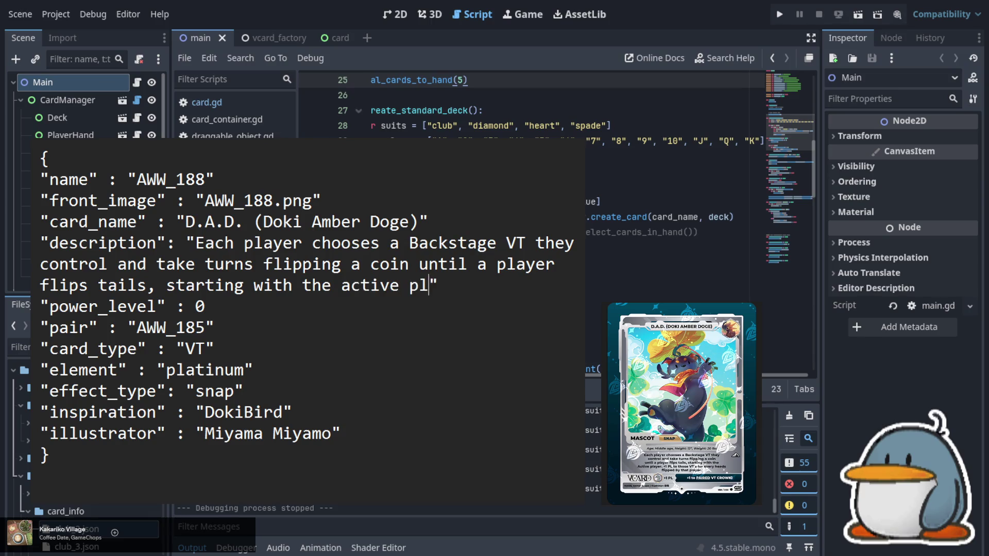
{"action": "type", "text": "yer"}
- Capitalize 'Active' and end with ', +1 PL to those VT's for every heads flipped by that player.'
{"action": "key", "text": "Left"}
{"action": "key", "text": "Left"}
{"action": "key", "text": "Left"}
{"action": "key", "text": "BackSpace"}
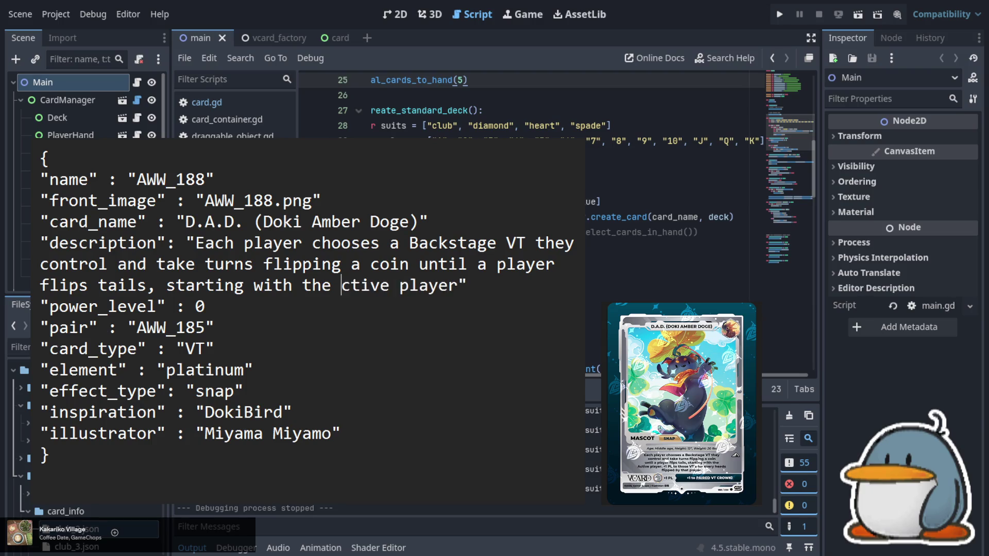
{"action": "type", "text": "A"}
{"action": "key", "text": "Right"}
{"action": "key", "text": "Right"}
{"action": "key", "text": "Right"}
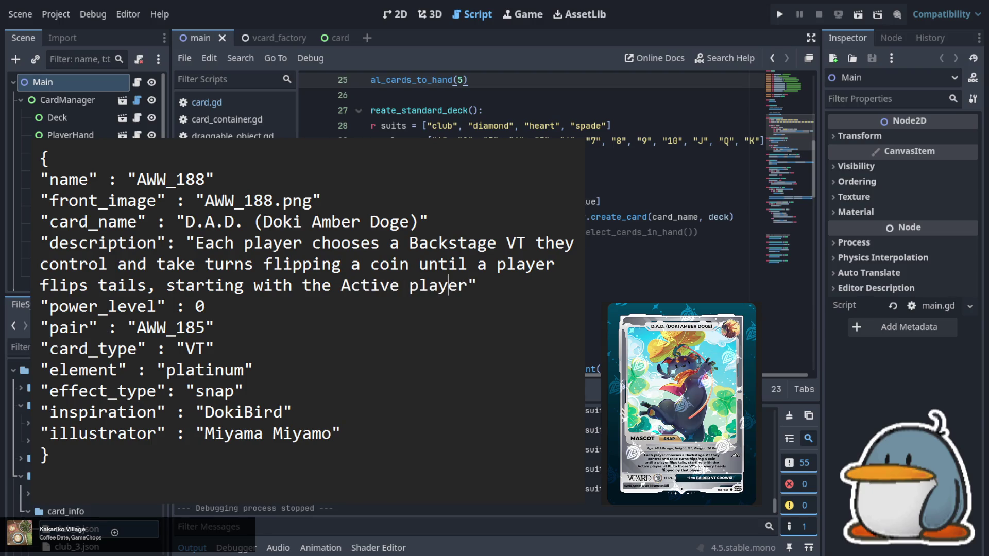
{"action": "type", "text": "."}
{"action": "key", "text": "BackSpace"}
{"action": "key", "text": "BackSpace"}
{"action": "type", "text": ", +1 "}
{"action": "type", "text": "PL to th"}
{"action": "type", "text": "ose "}
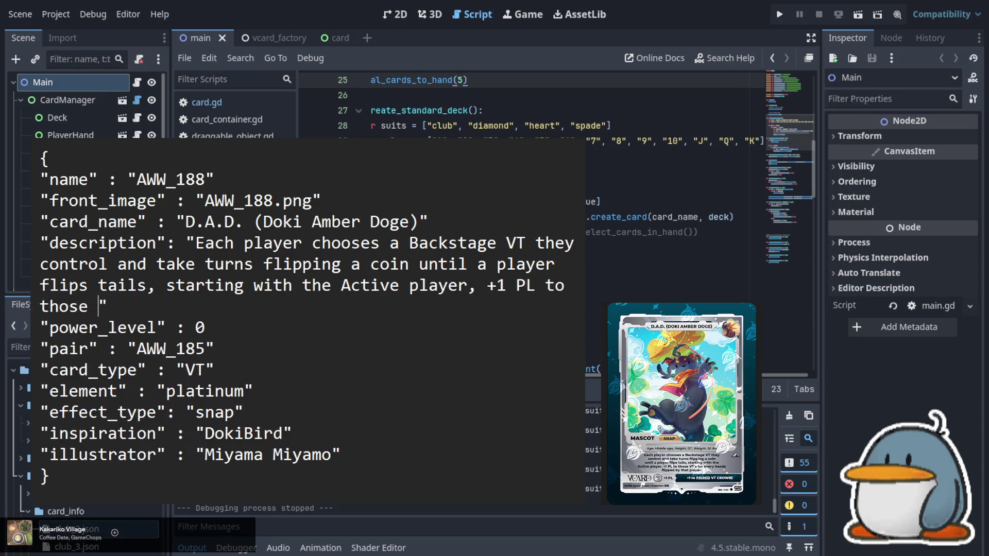
{"action": "type", "text": "VT's "}
{"action": "type", "text": "for every "}
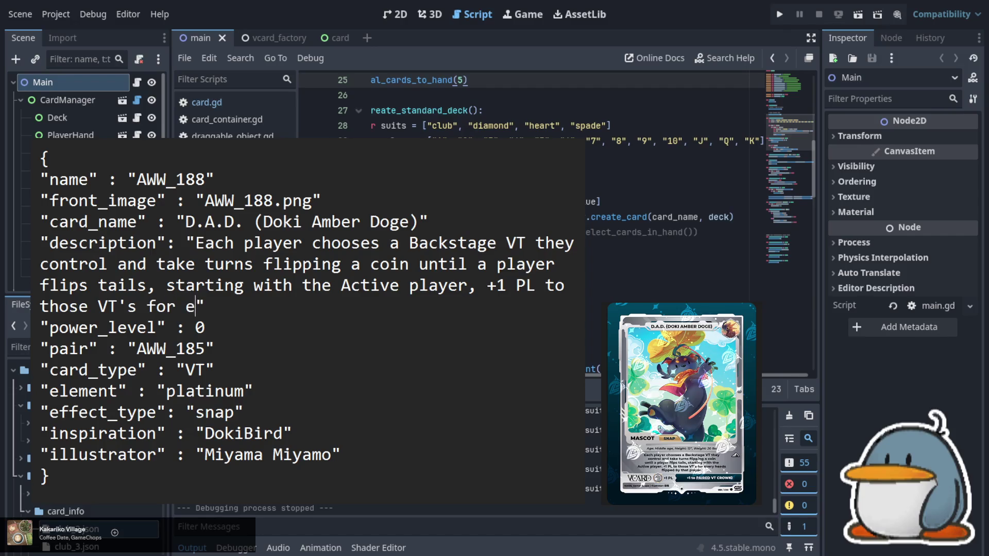
{"action": "type", "text": "heads "}
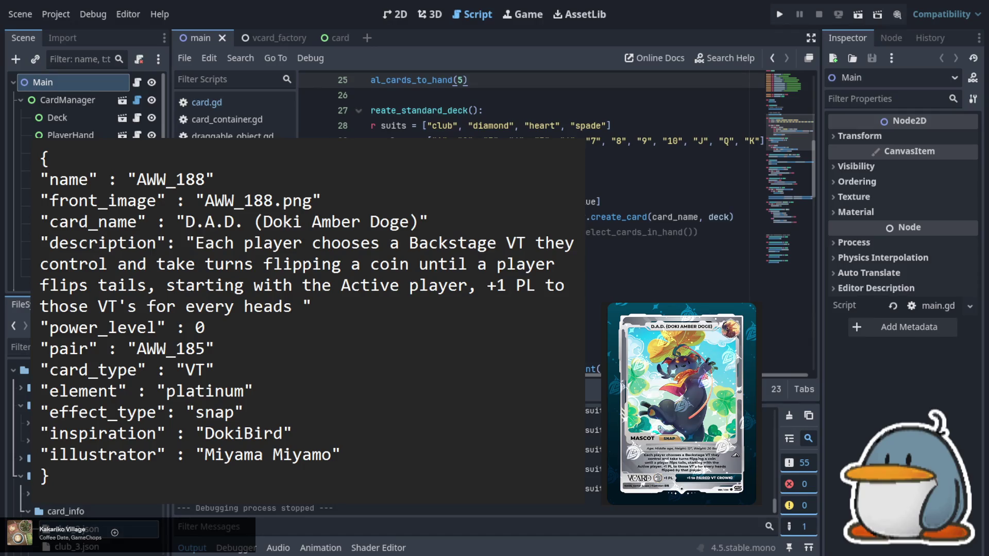
{"action": "type", "text": "flipped "}
{"action": "type", "text": "by that pla"}
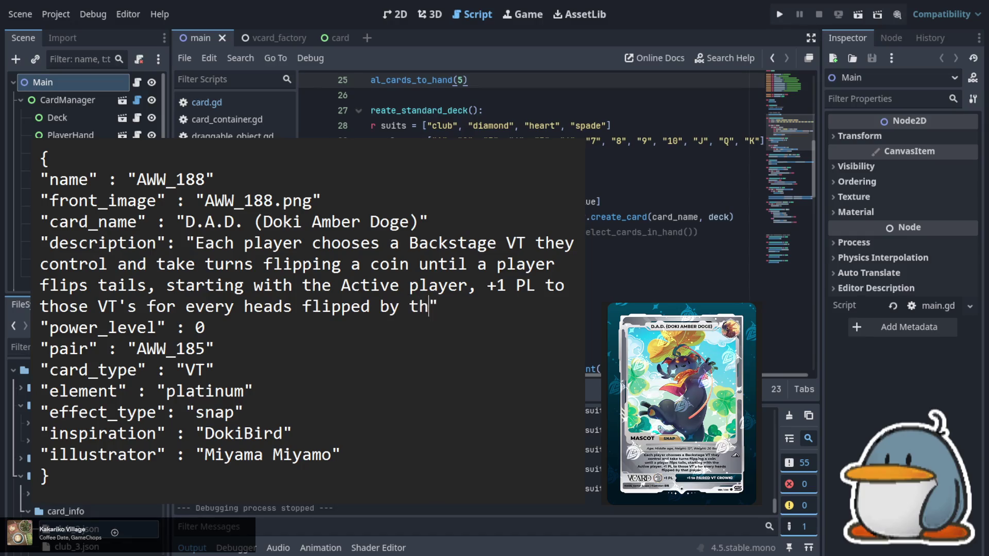
{"action": "type", "text": "yer."}
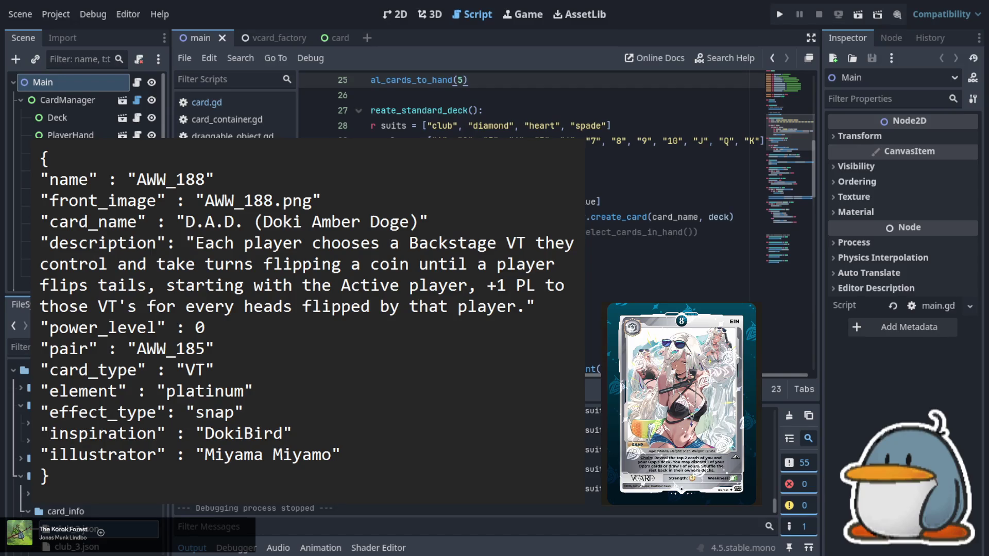
- Change name and front_image to AWW_189 and the card_name to Ein
{"action": "key", "text": "BackSpace"}
{"action": "type", "text": "9"}
{"action": "key", "text": "Down"}
{"action": "key", "text": "Right"}
{"action": "key", "text": "Right"}
{"action": "key", "text": "Right"}
{"action": "key", "text": "BackSpace"}
{"action": "type", "text": "9"}
{"action": "key", "text": "Down"}
{"action": "key", "text": "Left"}
{"action": "key", "text": "Left"}
{"action": "key", "text": "Left"}
{"action": "key", "text": "Left"}
{"action": "key", "text": "shift+Right"}
{"action": "key", "text": "shift+Right"}
{"action": "key", "text": "shift+Right"}
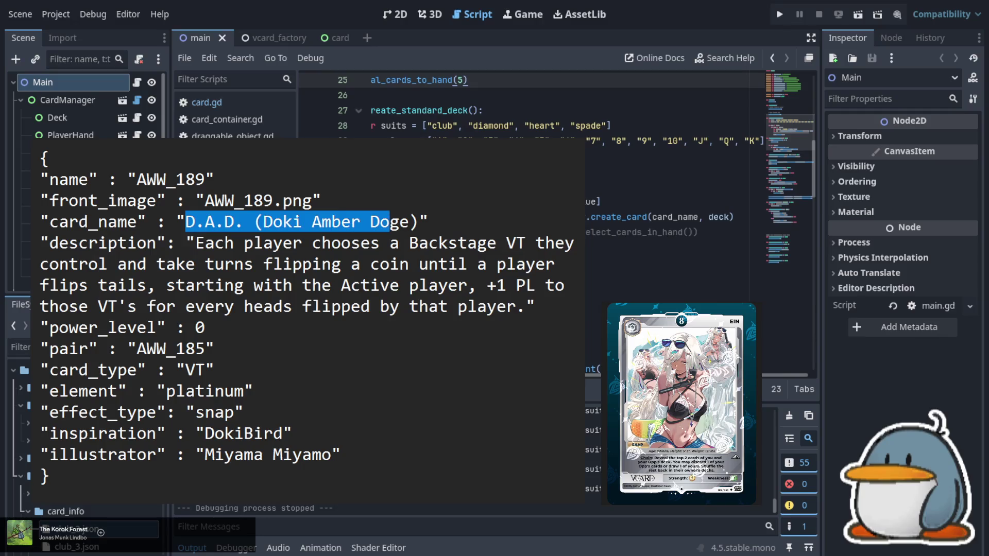
{"action": "key", "text": "shift+Right"}
{"action": "key", "text": "shift+Right"}
{"action": "key", "text": "shift+Right"}
{"action": "type", "text": "Ein"}
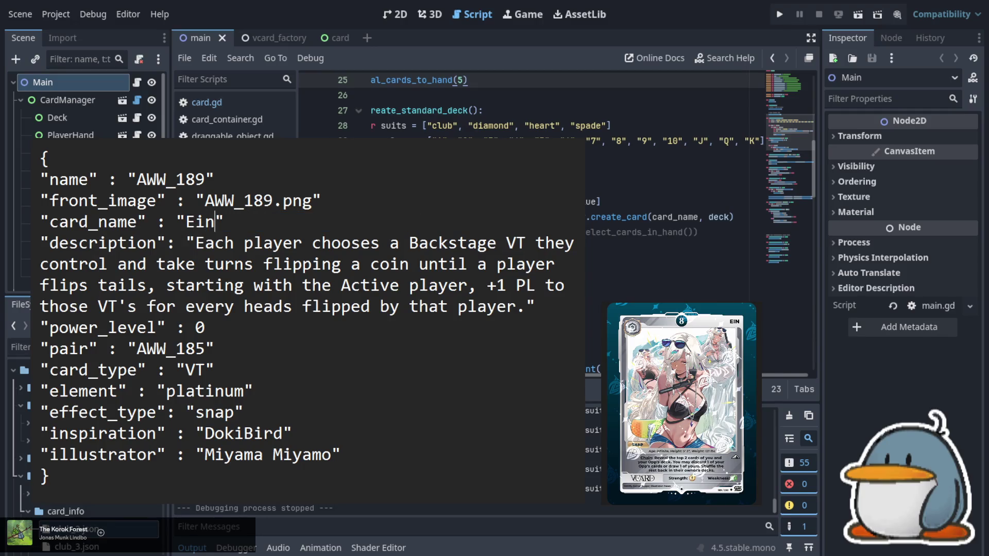
- Set power_level to 8 and turn the pair field back into evolution: none
{"action": "key", "text": "Down"}
{"action": "key", "text": "Down"}
{"action": "key", "text": "Down"}
{"action": "key", "text": "BackSpace"}
{"action": "type", "text": "8"}
{"action": "key", "text": "shift+Left"}
{"action": "key", "text": "shift+Left"}
{"action": "key", "text": "shift+Left"}
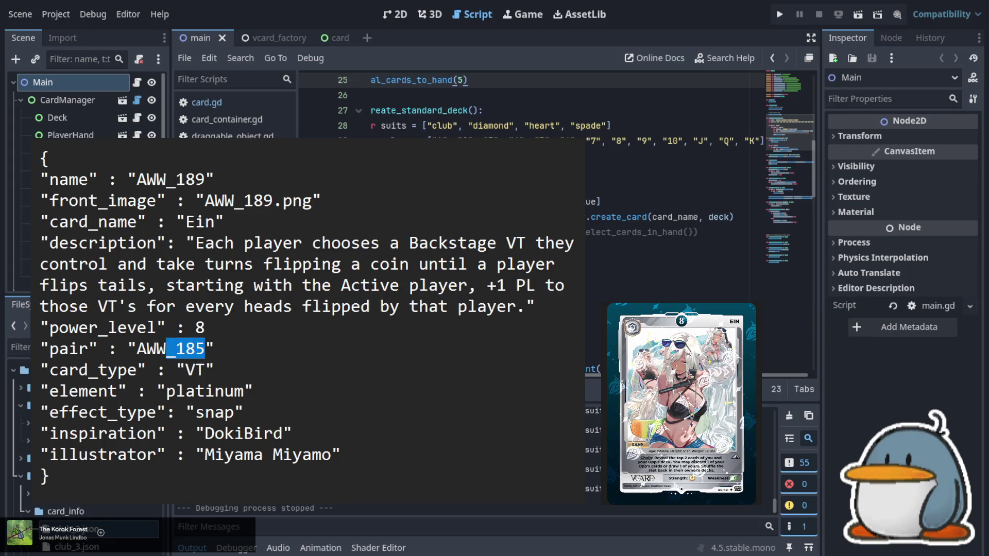
{"action": "type", "text": "none"}
{"action": "key", "text": "Left"}
{"action": "key", "text": "Left"}
{"action": "key", "text": "Left"}
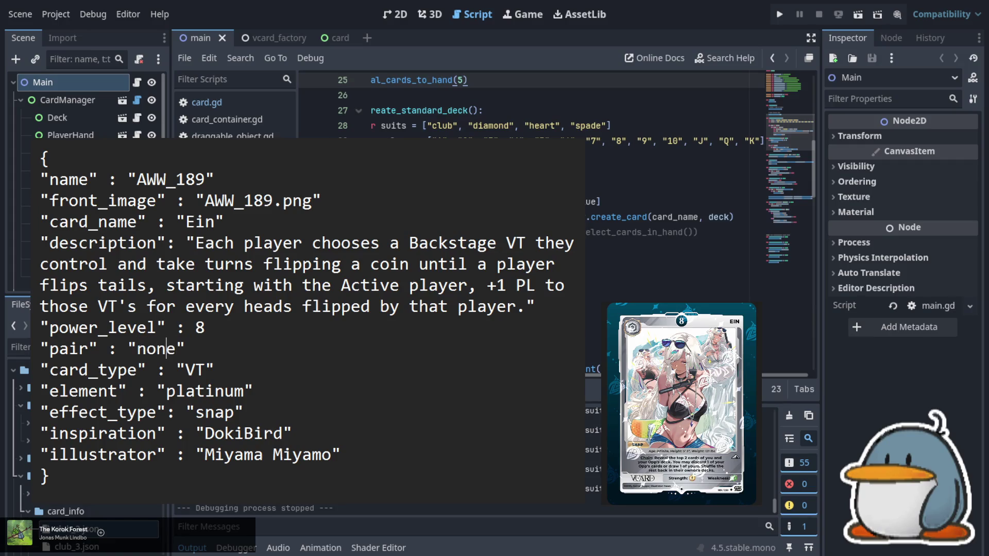
{"action": "key", "text": "shift+Left"}
{"action": "key", "text": "shift+Left"}
{"action": "key", "text": "shift+Left"}
{"action": "type", "text": "evolution"}
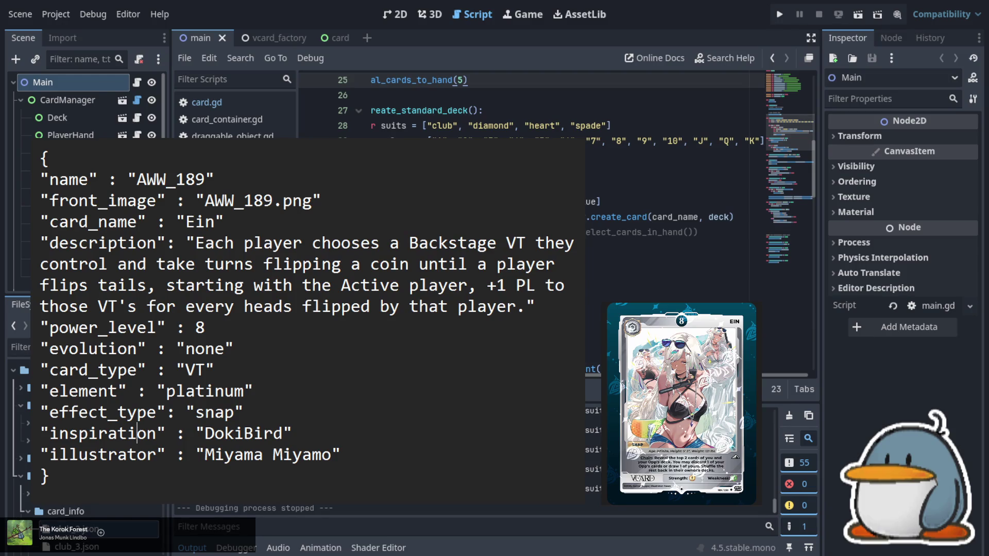
- Set the inspiration to Ein and replace the illustrator credit
{"action": "left_click", "coordinate": [215, 412]}
{"action": "key", "text": "Left"}
{"action": "key", "text": "shift+Right"}
{"action": "key", "text": "shift+Right"}
{"action": "key", "text": "shift+Right"}
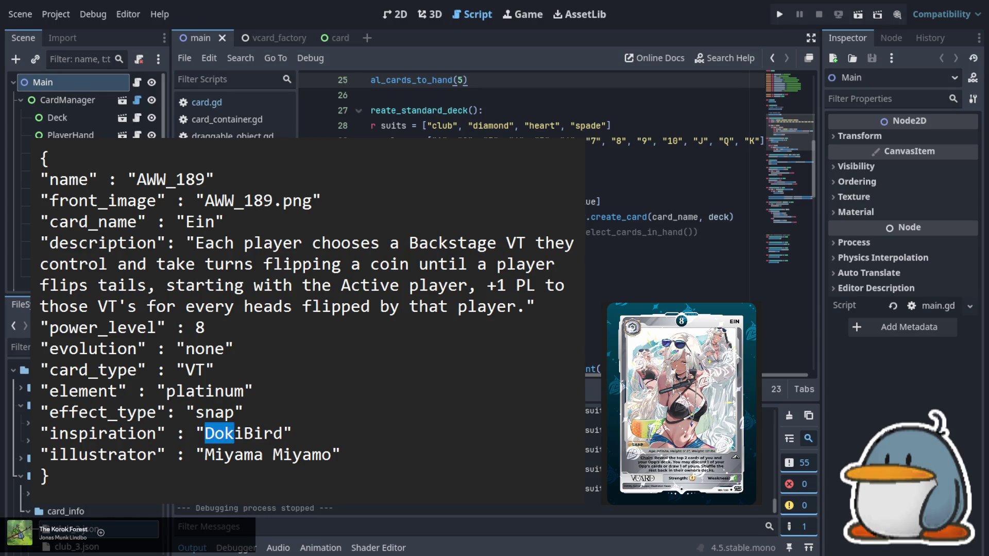
{"action": "type", "text": "Ein"}
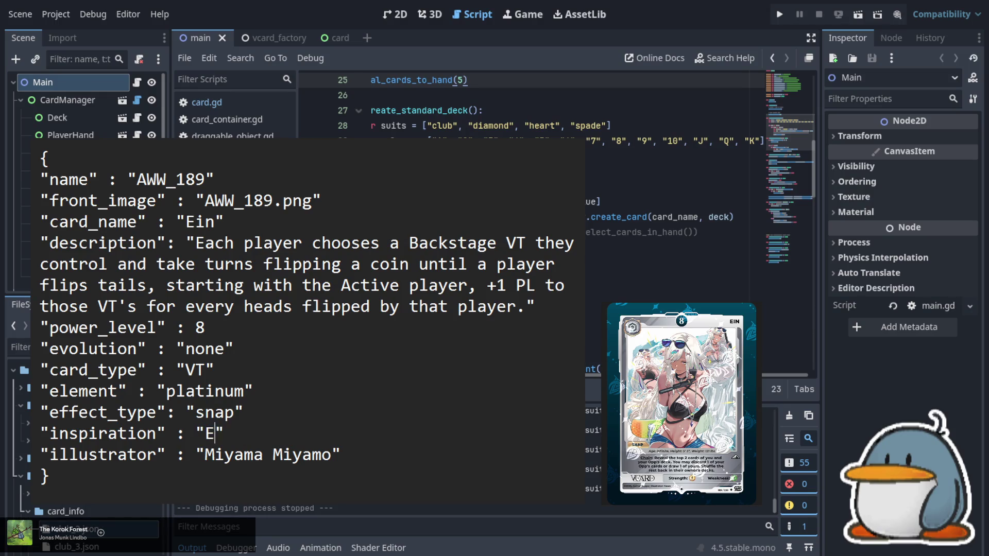
{"action": "key", "text": "shift+Right"}
{"action": "key", "text": "shift+Right"}
{"action": "key", "text": "shift+Right"}
{"action": "type", "text": "hews"}
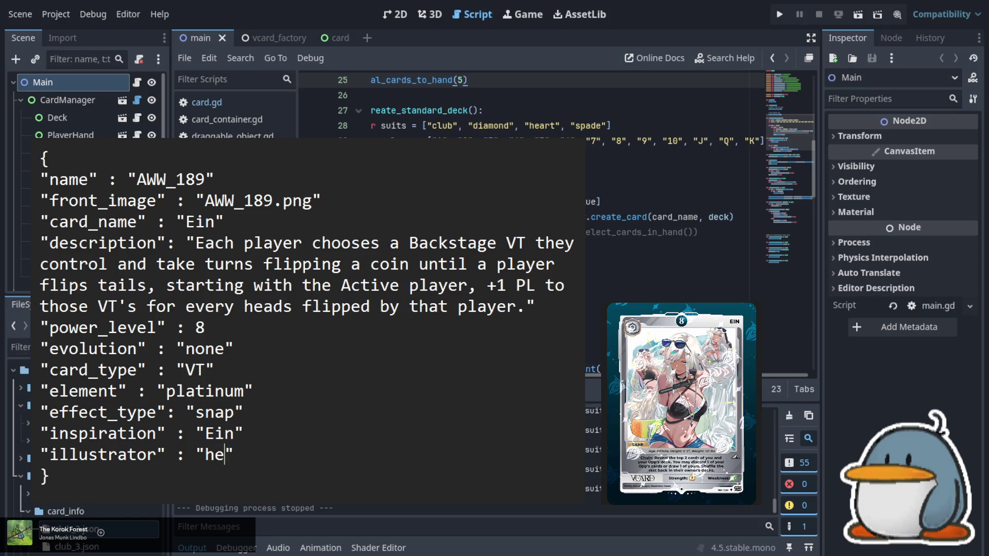
- Select the old D.A.D. description text for replacement
{"action": "key", "text": "Up"}
{"action": "key", "text": "Up"}
{"action": "key", "text": "Up"}
{"action": "key", "text": "Up"}
{"action": "key", "text": "Up"}
{"action": "key", "text": "Up"}
{"action": "key", "text": "Left"}
{"action": "key", "text": "Left"}
{"action": "key", "text": "Left"}
{"action": "key", "text": "shift+Down"}
{"action": "key", "text": "shift+Down"}
{"action": "key", "text": "shift+Down"}
{"action": "key", "text": "shift+Right"}
{"action": "key", "text": "shift+Right"}
{"action": "key", "text": "shift+Right"}
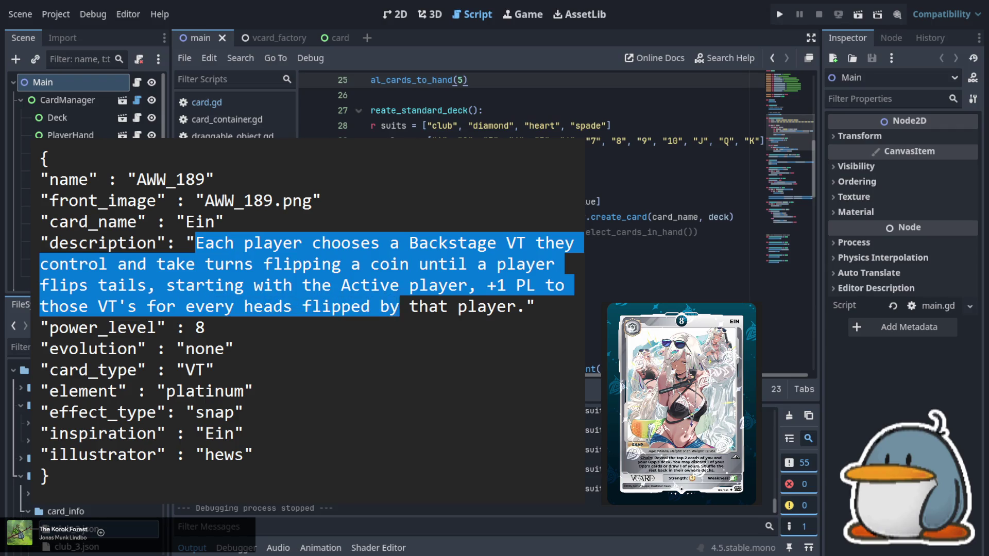
{"action": "key", "text": "shift+Right"}
{"action": "key", "text": "shift+Right"}
{"action": "key", "text": "shift+Right"}
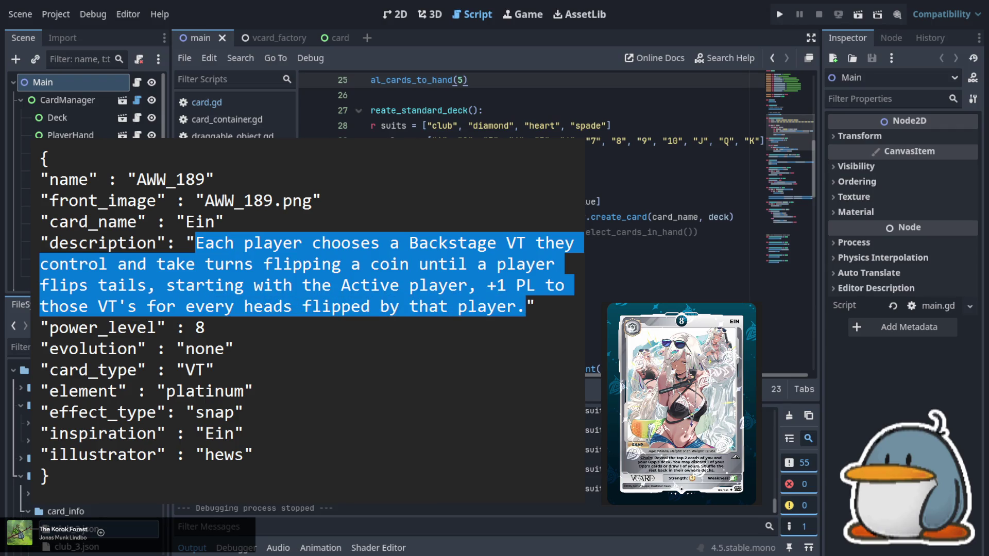
- Write Ein's Chain effect: reveal both decks' top 2 cards, discard or draw one, shuffle the rest back
{"action": "type", "text": "Chain"}
{"action": "type", "text": ": Rev"}
{"action": "type", "text": "eal "}
{"action": "type", "text": "the top "}
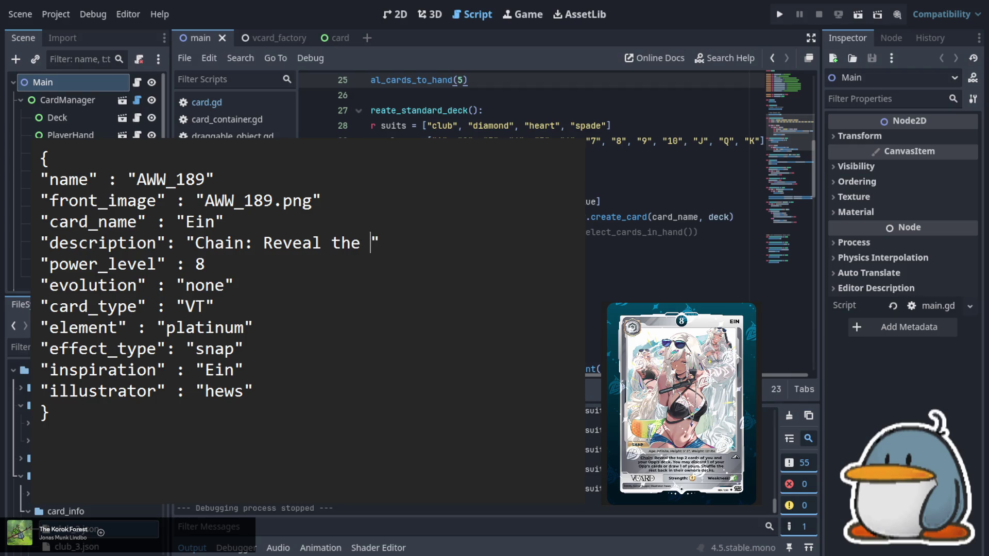
{"action": "type", "text": "2 cards "}
{"action": "type", "text": "of you"}
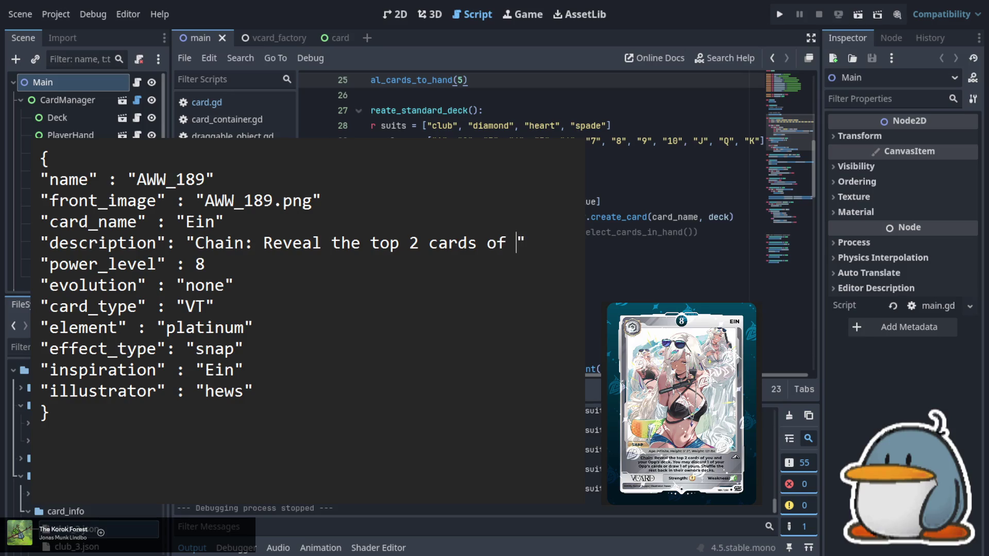
{"action": "type", "text": " and "}
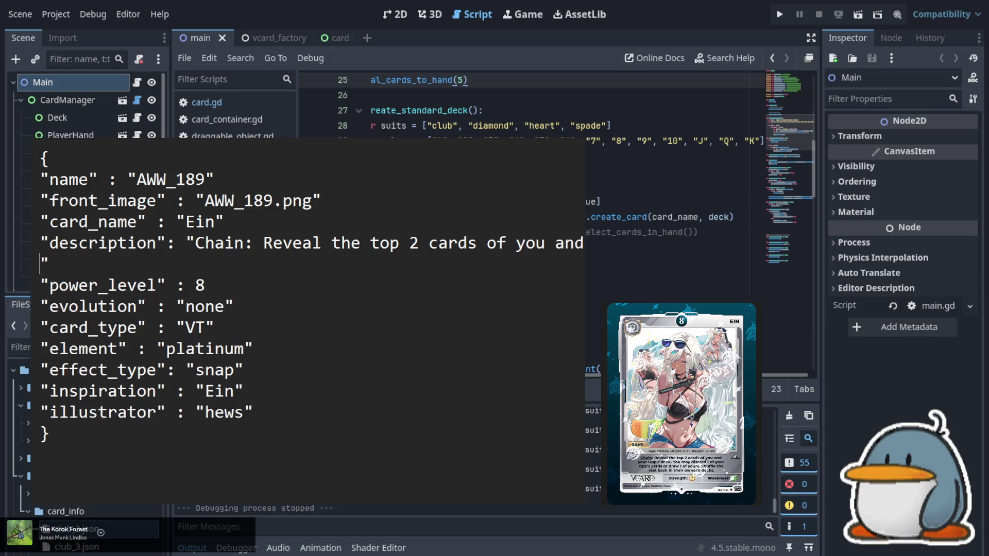
{"action": "type", "text": "your O"}
{"action": "type", "text": "pp"}
{"action": "type", "text": "'s"}
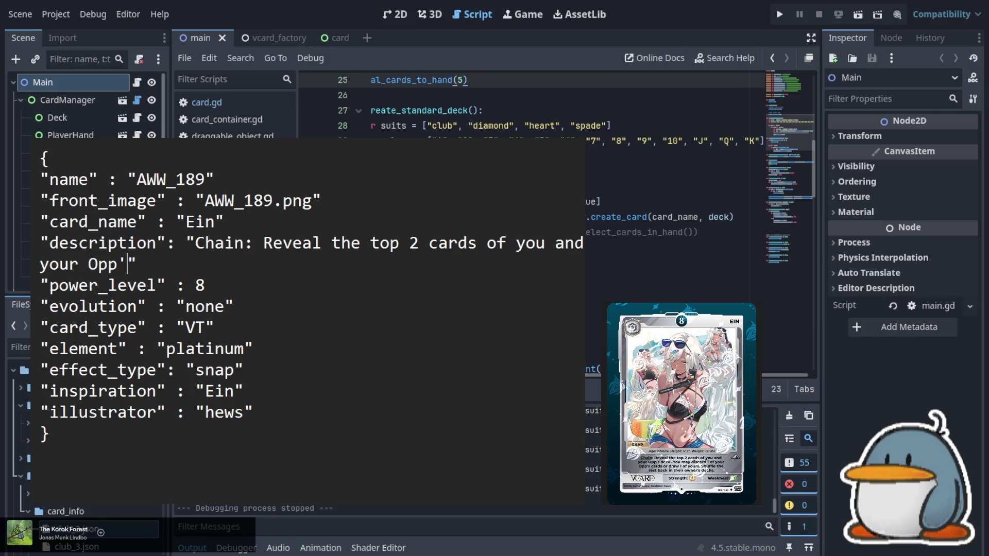
{"action": "type", "text": " deck. "}
{"action": "type", "text": "You may di"}
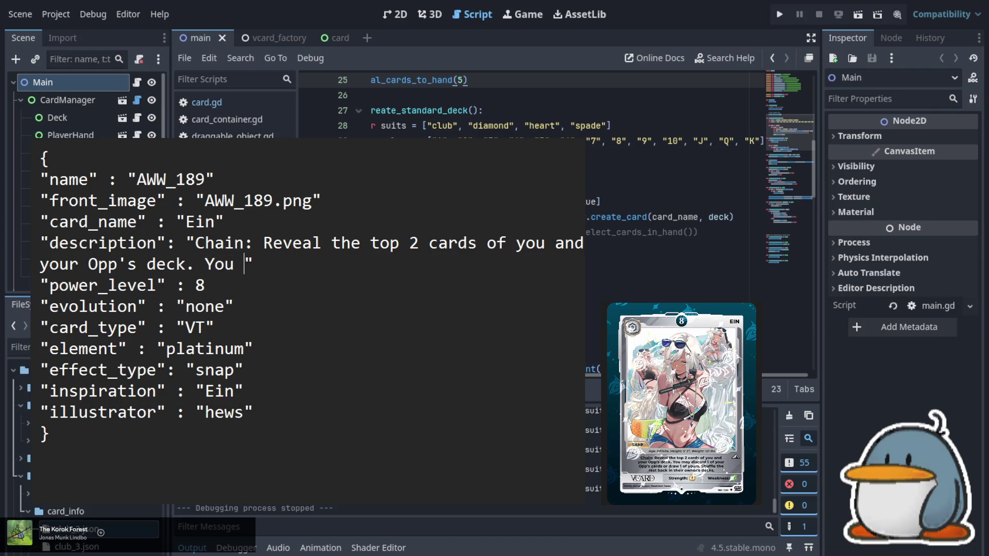
{"action": "type", "text": "scard "}
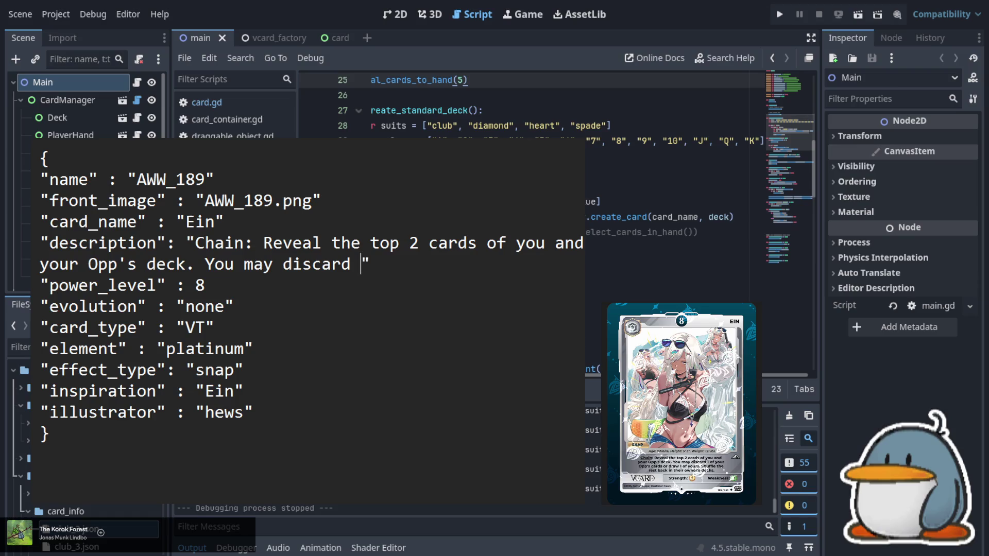
{"action": "type", "text": "1 of your O"}
{"action": "type", "text": "pp"}
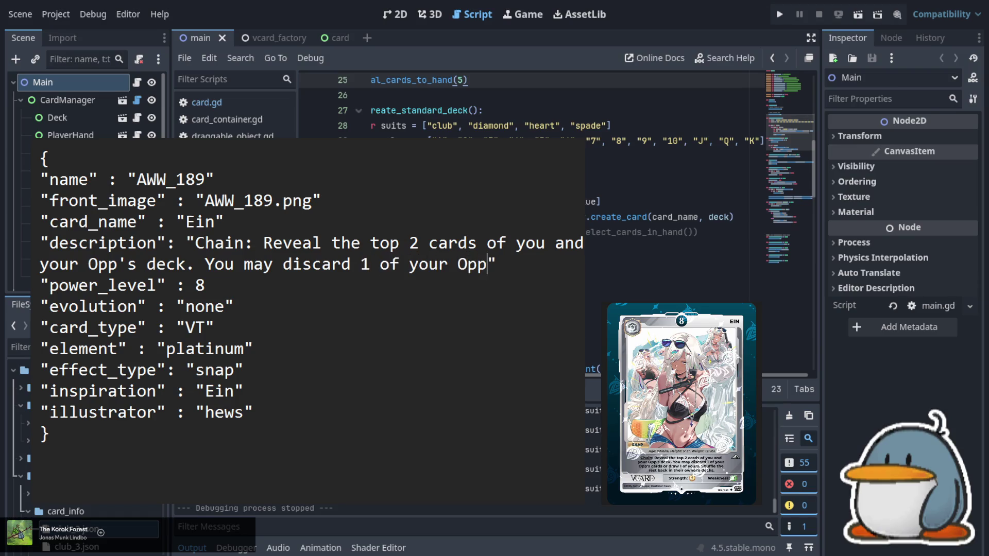
{"action": "type", "text": "'s cards"}
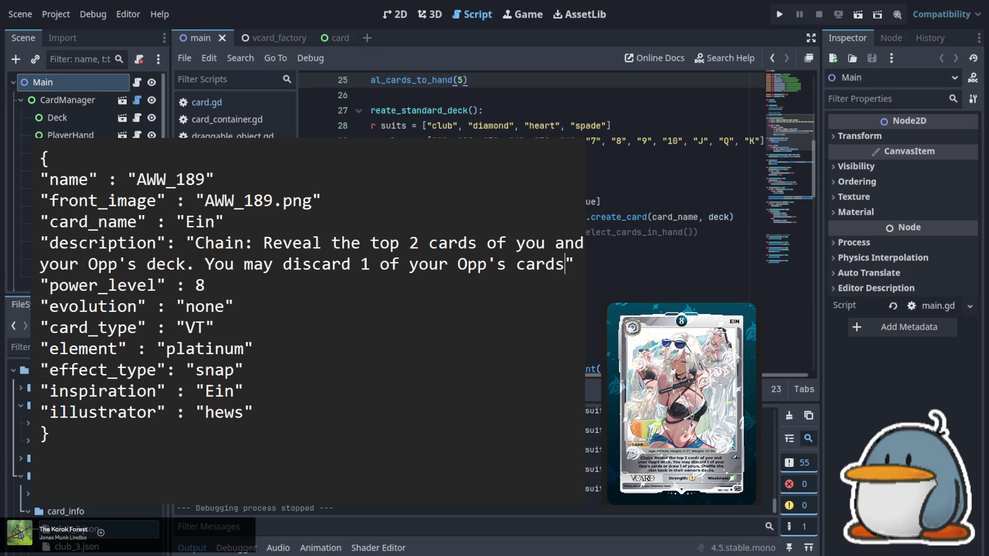
{"action": "type", "text": " or "}
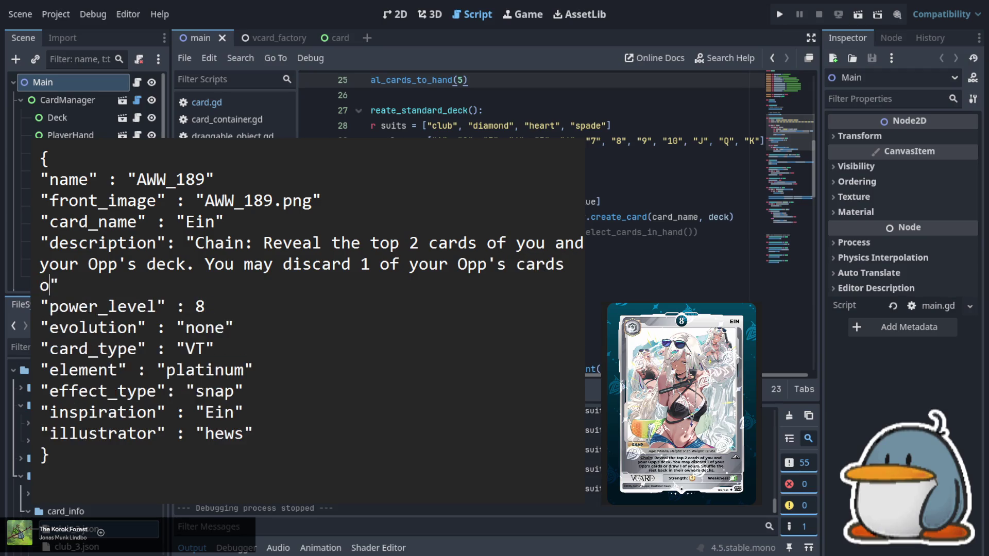
{"action": "type", "text": "ddraw"}
{"action": "key", "text": "BackSpace"}
{"action": "key", "text": "BackSpace"}
{"action": "key", "text": "BackSpace"}
{"action": "type", "text": "raw "}
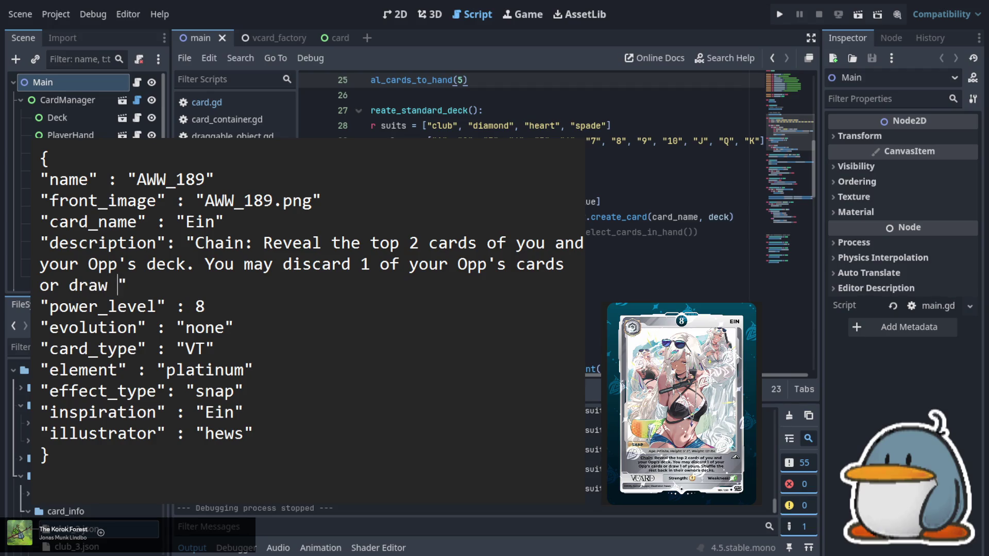
{"action": "type", "text": "1 of yours"}
{"action": "type", "text": ". "}
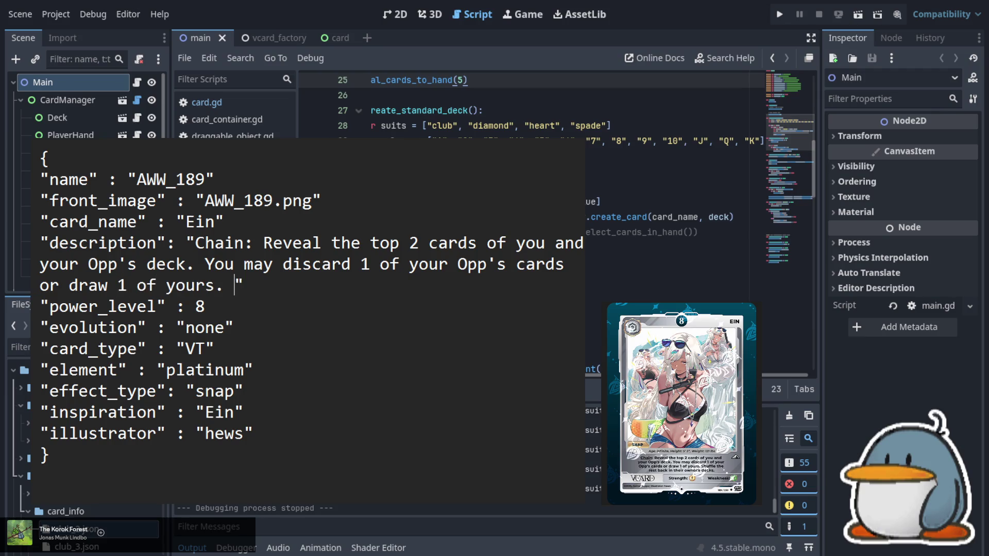
{"action": "type", "text": "Shuffle the rest into their owner"}
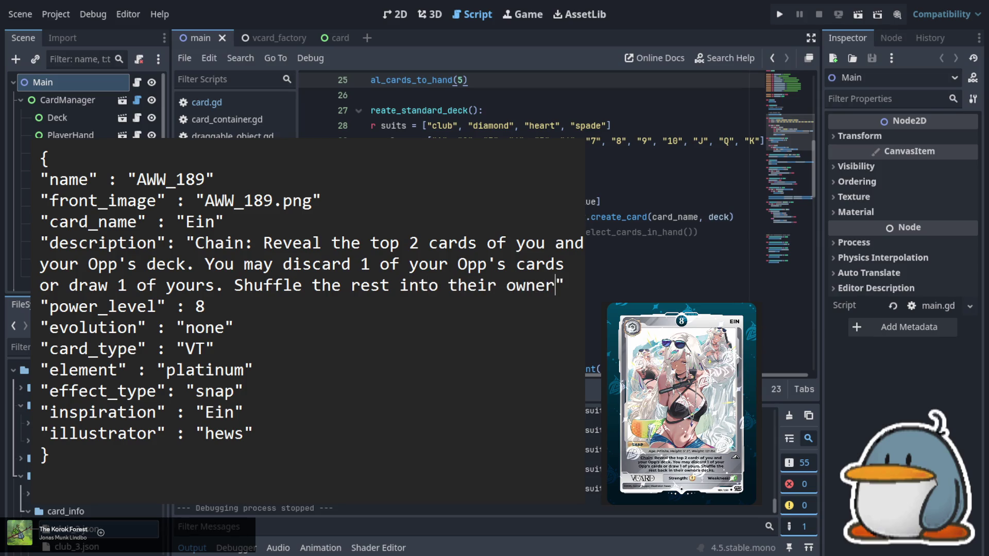
{"action": "type", "text": "'s decks"}
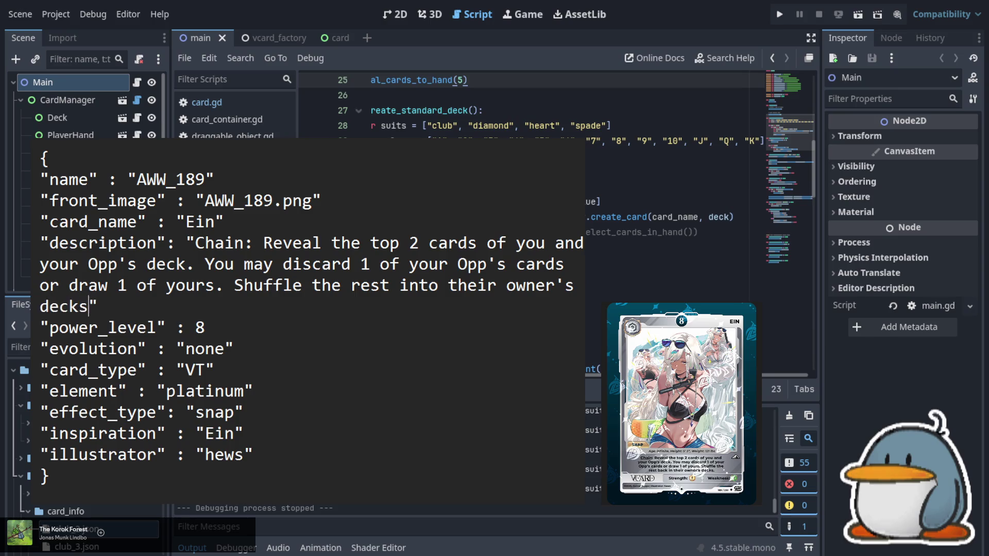
{"action": "type", "text": "."}
{"action": "left_click", "coordinate": [239, 305]}
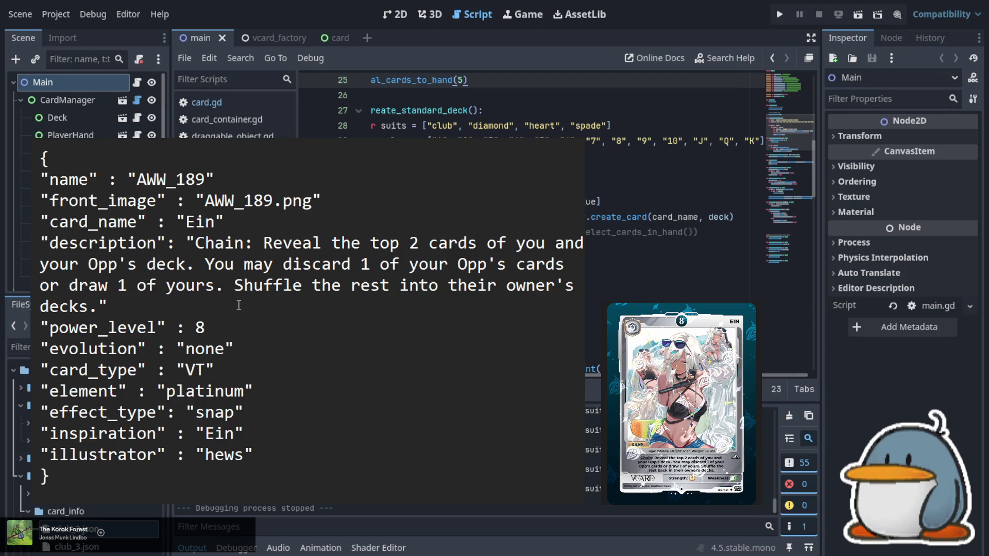